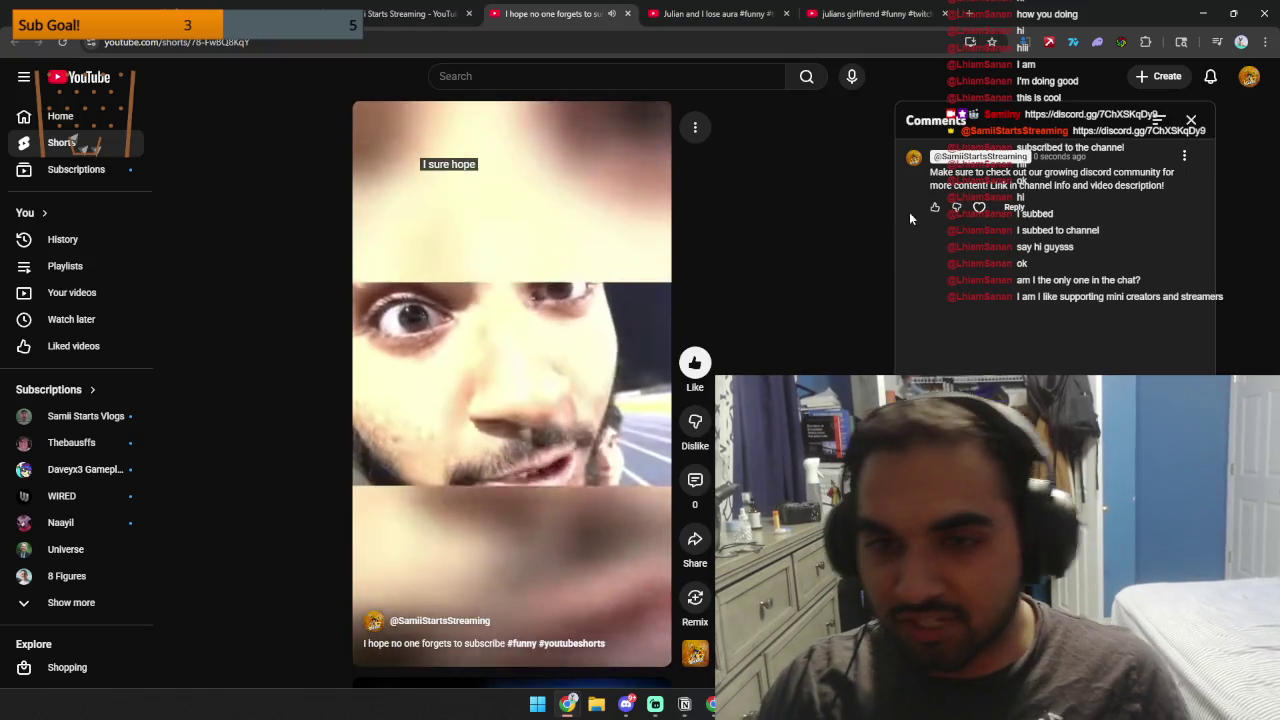
Like the pinned comment, then close the current Short and the 'Julian and I lose aura' Short.
{"action": "left_click", "coordinate": [979, 207]}
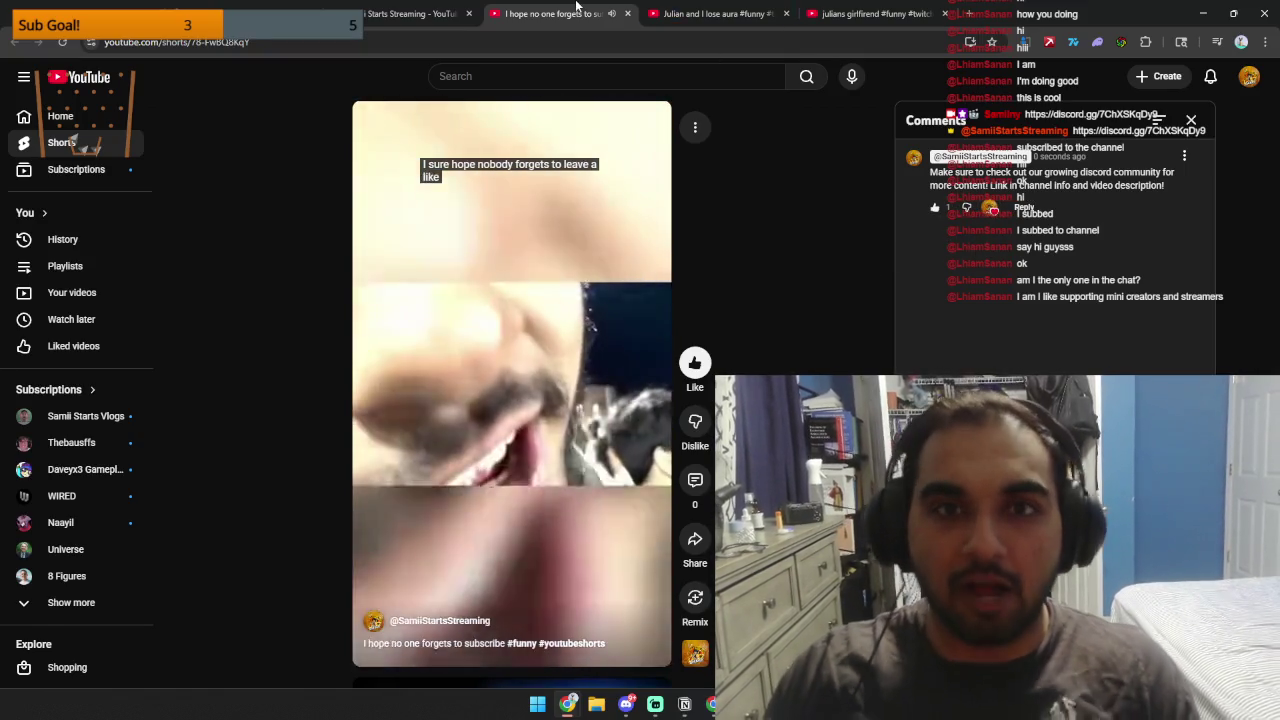
{"action": "key", "text": "ctrl+w"}
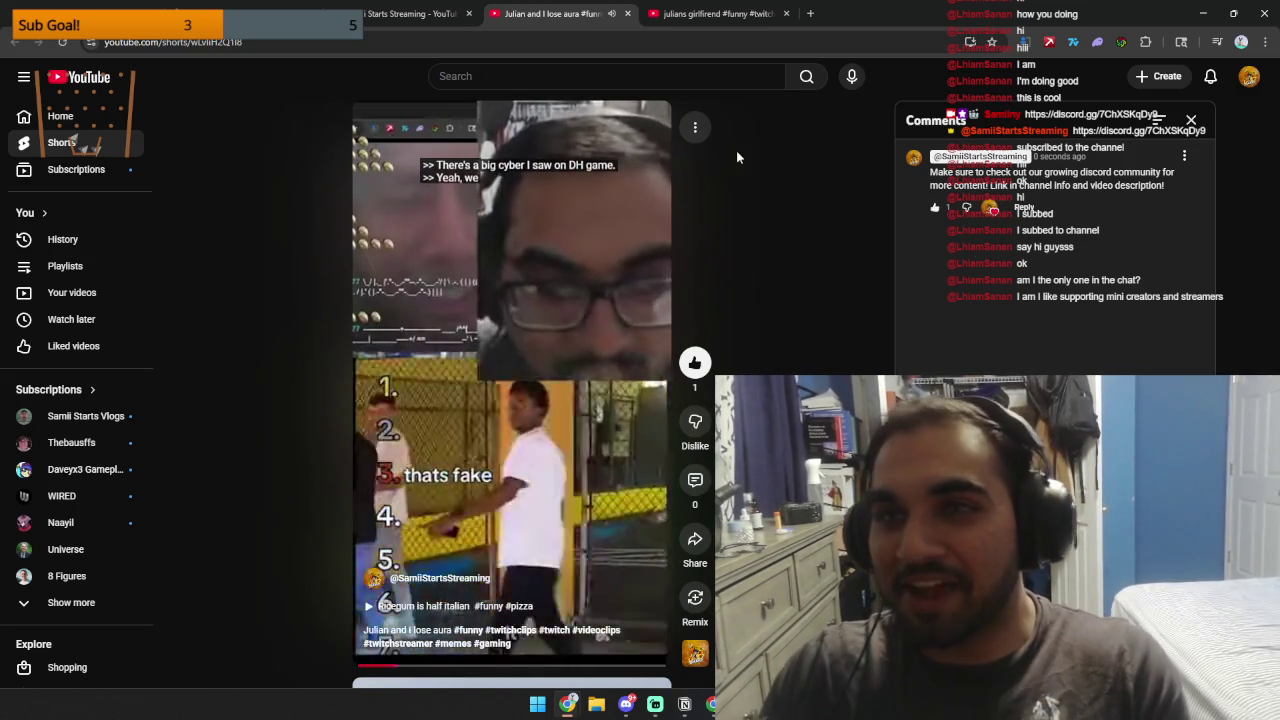
{"action": "left_click", "coordinate": [627, 13]}
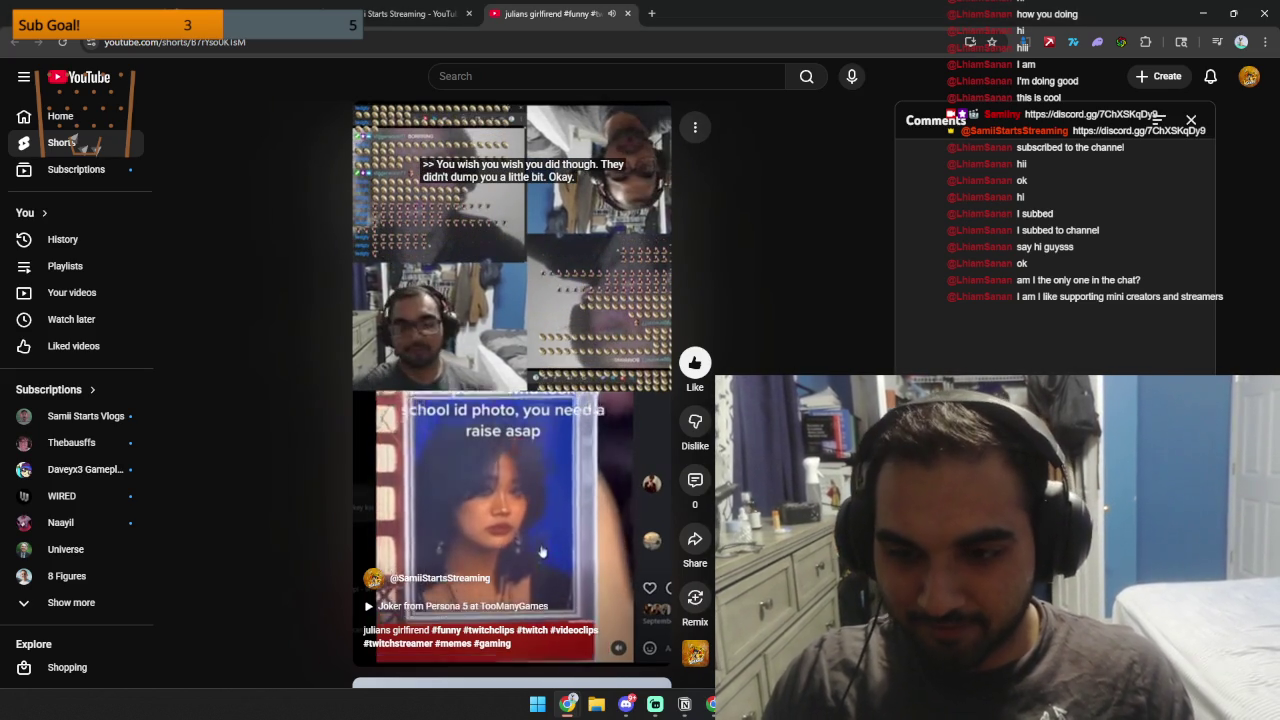
Heart the pinned comment on 'julians girlfriend' and close that Short to return to the grid.
{"action": "left_click", "coordinate": [987, 207]}
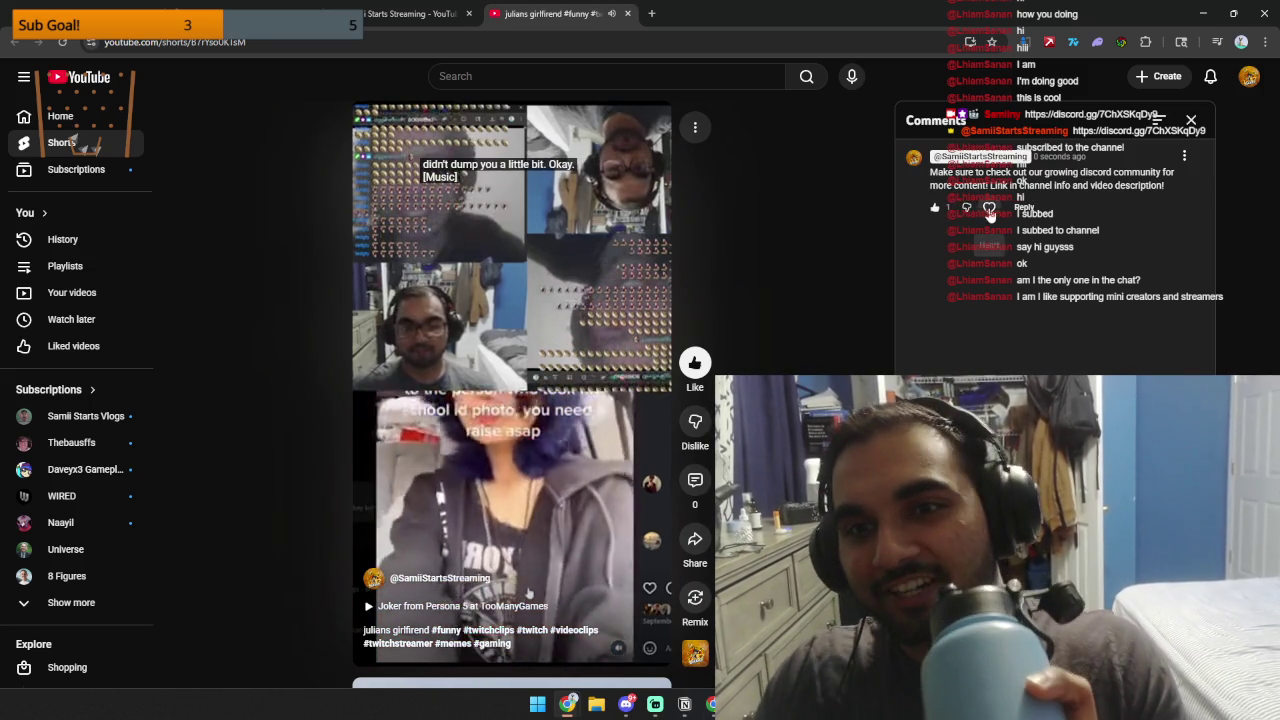
{"action": "left_click", "coordinate": [1191, 121]}
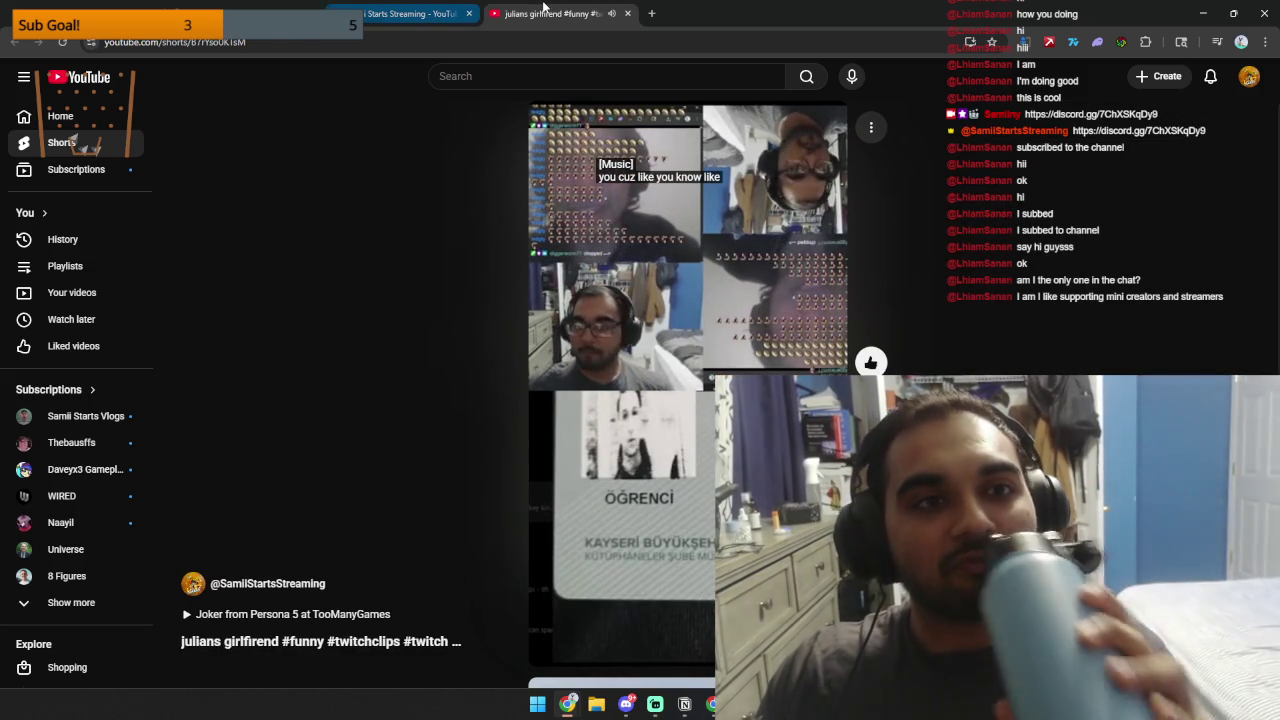
{"action": "left_click", "coordinate": [627, 13]}
{"action": "scroll", "coordinate": [808, 283], "scroll_direction": "down", "scroll_amount": 5}
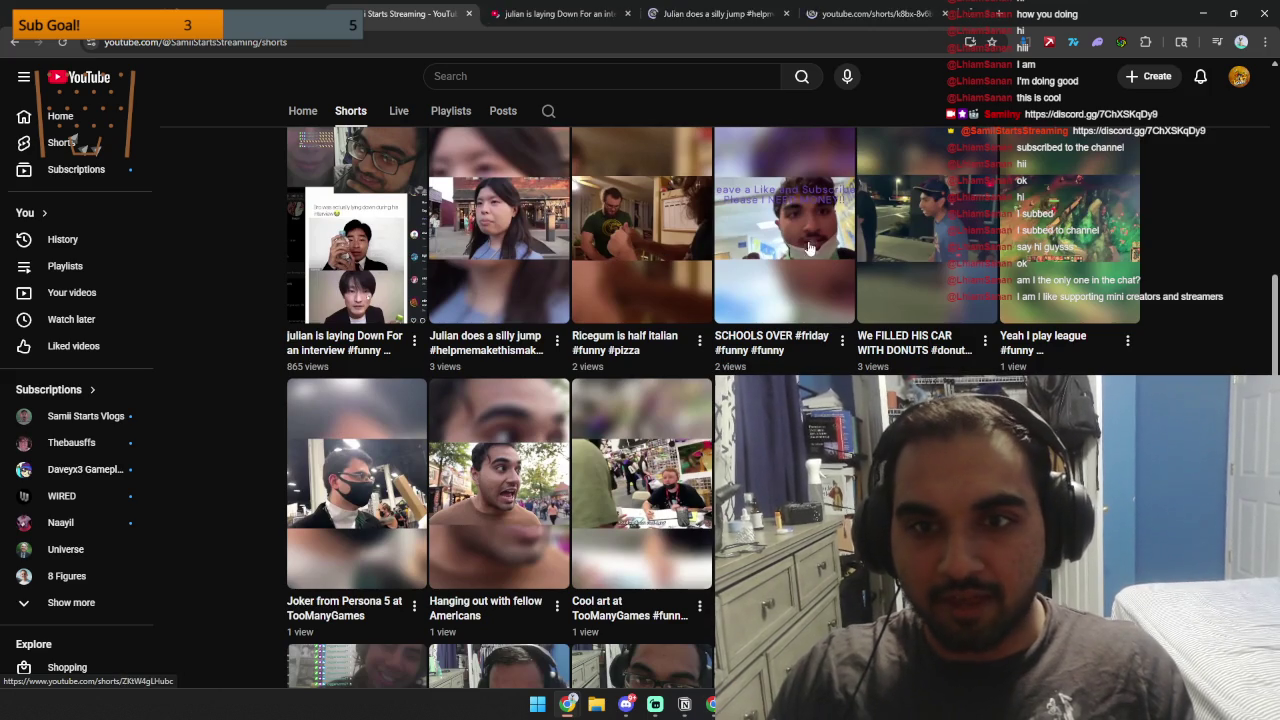
Open two Shorts in new tabs, scroll down the grid, and open 'julian is laying Down For an interview'.
{"action": "middle_click", "coordinate": [1077, 247]}
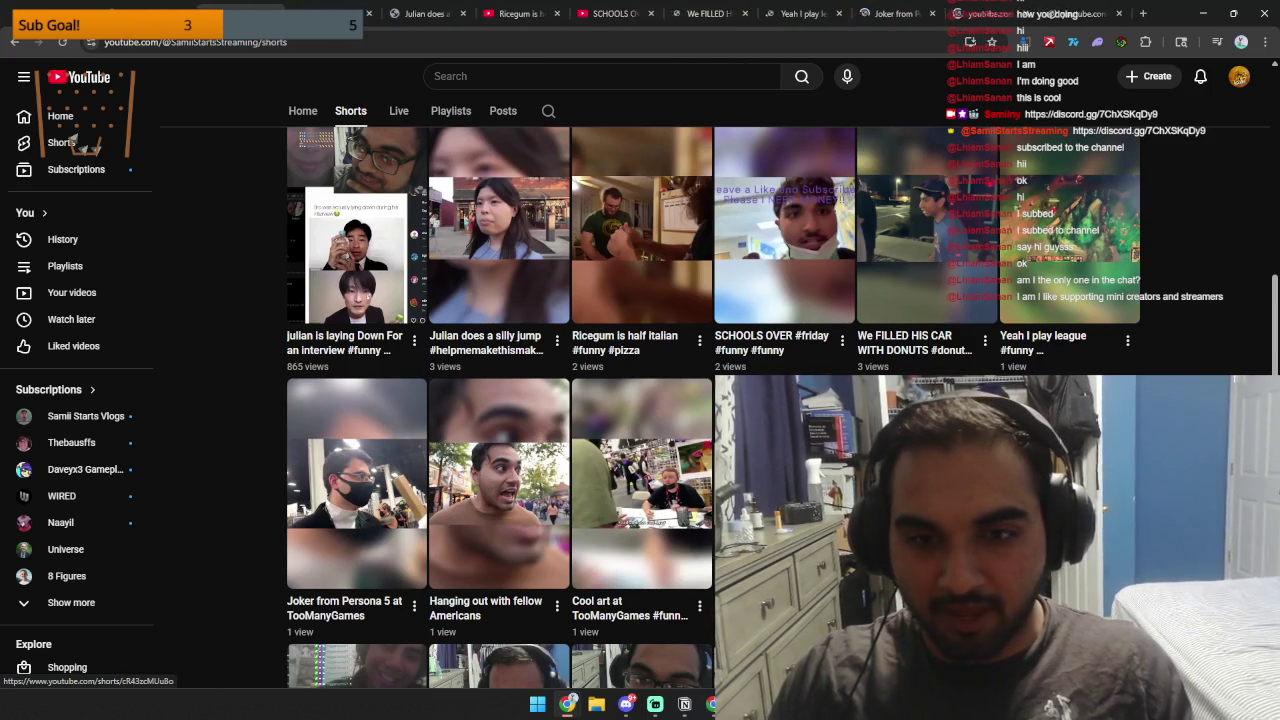
{"action": "middle_click", "coordinate": [1070, 480]}
{"action": "scroll", "coordinate": [600, 420], "scroll_direction": "down", "scroll_amount": 3}
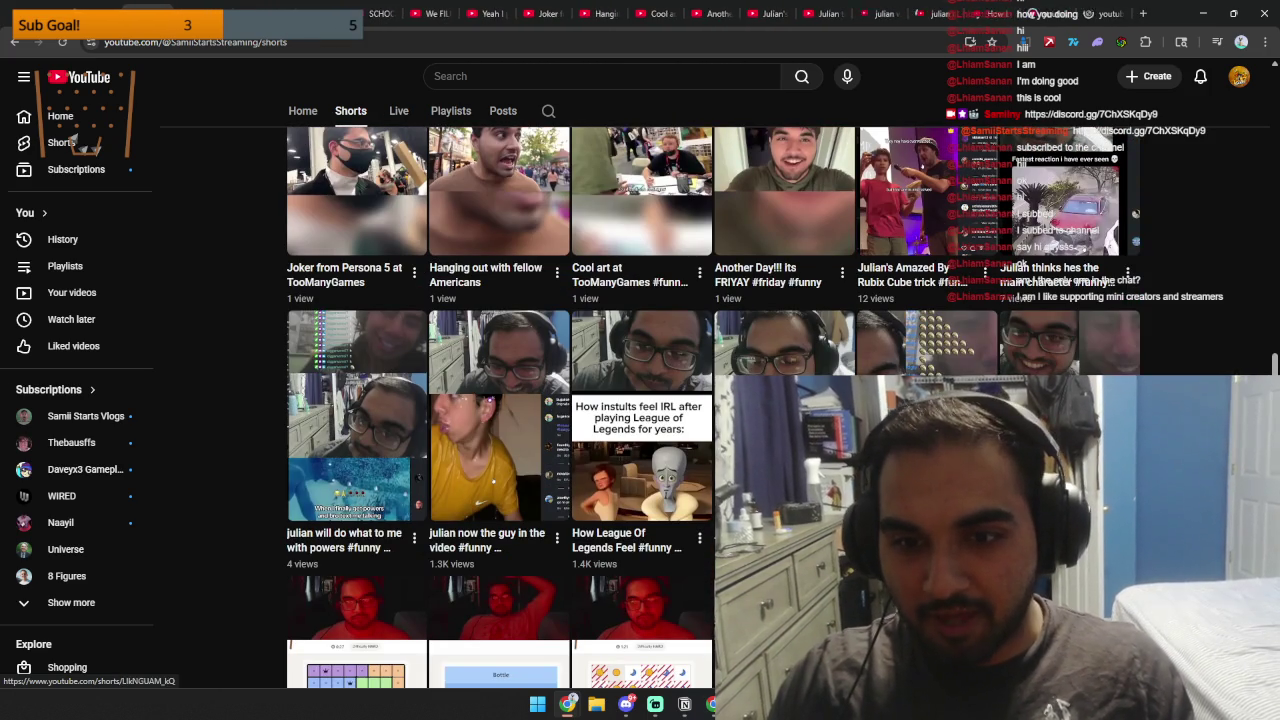
{"action": "scroll", "coordinate": [370, 460], "scroll_direction": "down", "scroll_amount": 3}
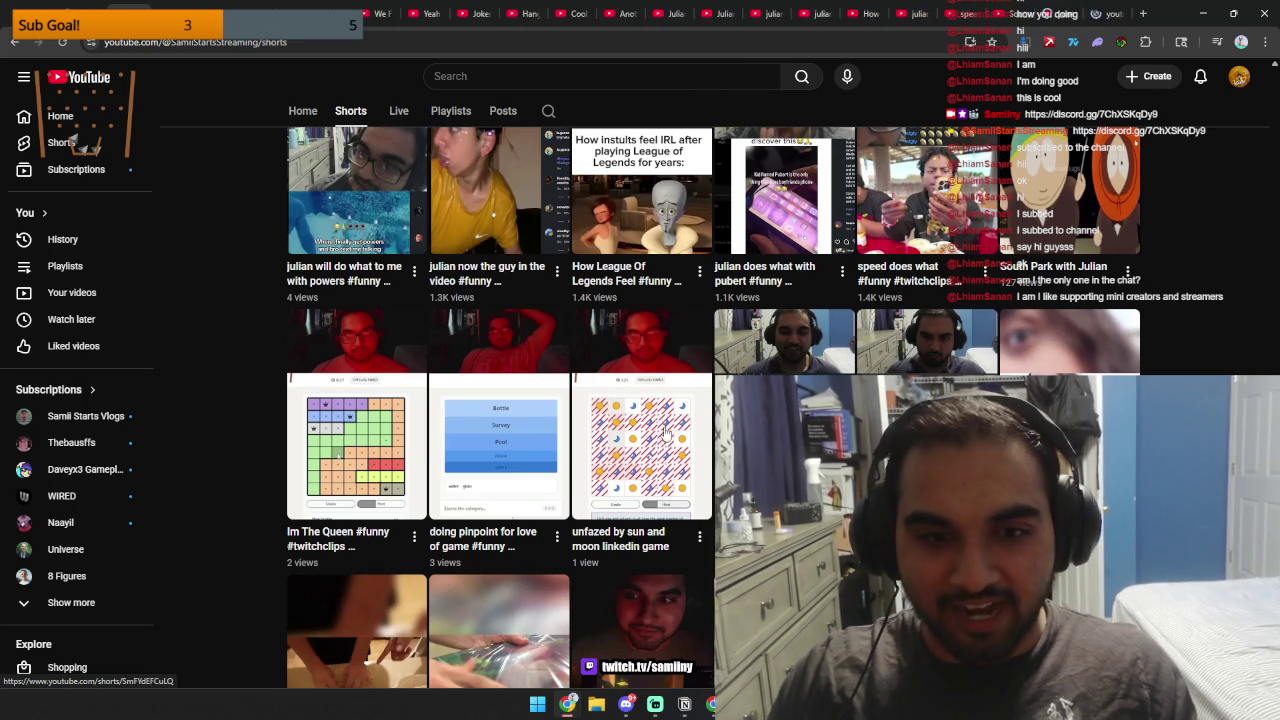
{"action": "scroll", "coordinate": [498, 491], "scroll_direction": "down", "scroll_amount": 2}
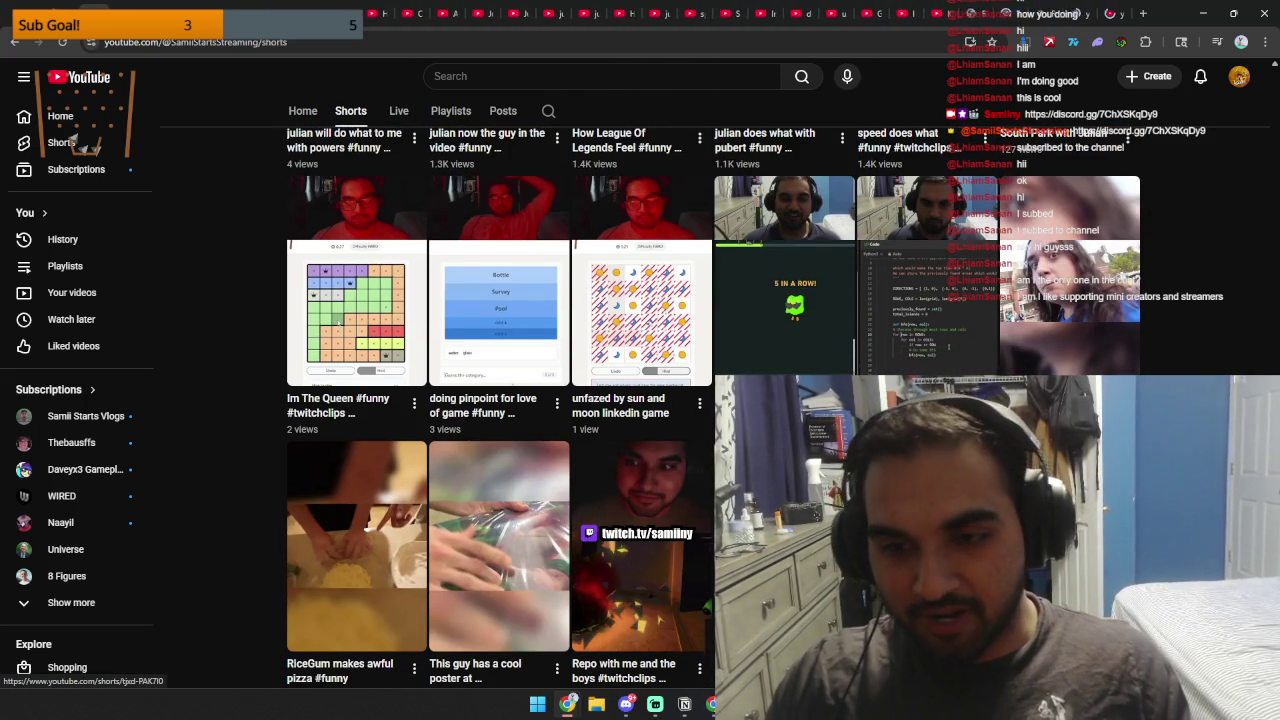
{"action": "scroll", "coordinate": [480, 483], "scroll_direction": "down", "scroll_amount": 3}
{"action": "scroll", "coordinate": [480, 483], "scroll_direction": "down", "scroll_amount": 2}
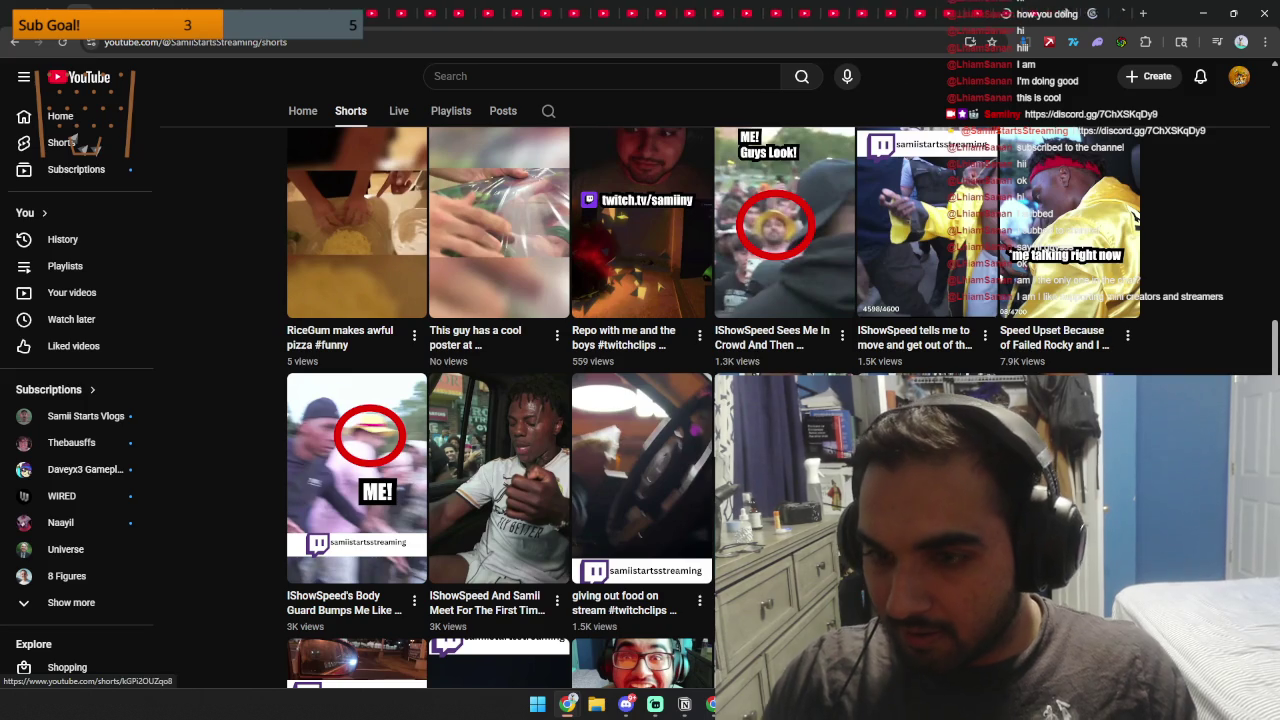
{"action": "scroll", "coordinate": [480, 483], "scroll_direction": "down", "scroll_amount": 2}
{"action": "left_click", "coordinate": [498, 595]}
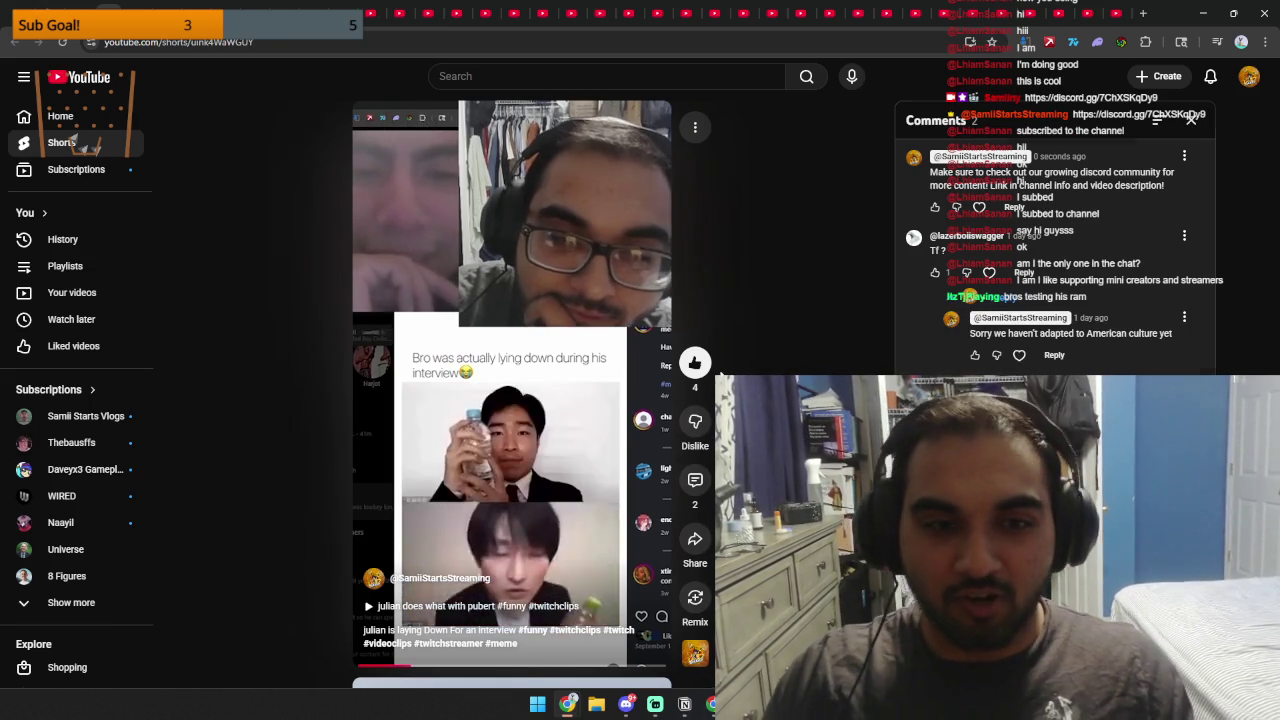
Scroll down the Shorts player one Short at a time, closing the Comments panel on each.
{"action": "scroll", "coordinate": [719, 371], "scroll_direction": "down", "scroll_amount": 1}
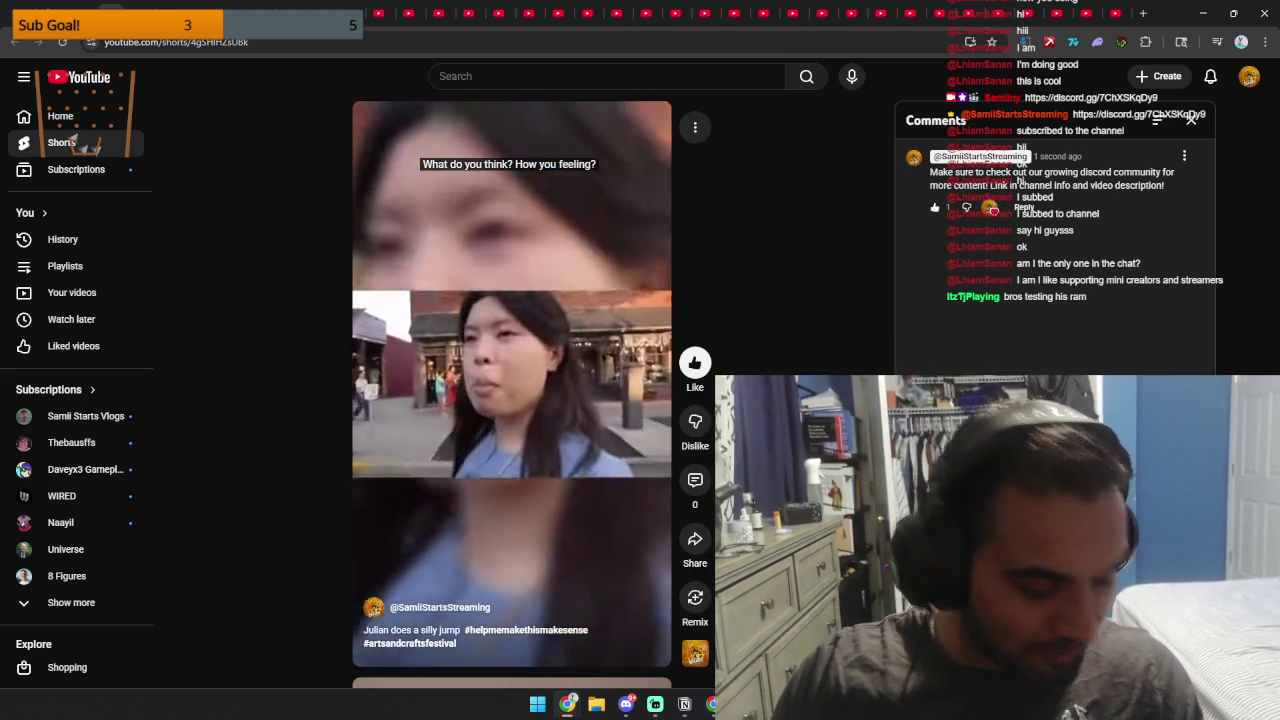
{"action": "scroll", "coordinate": [511, 383], "scroll_direction": "down", "scroll_amount": 1}
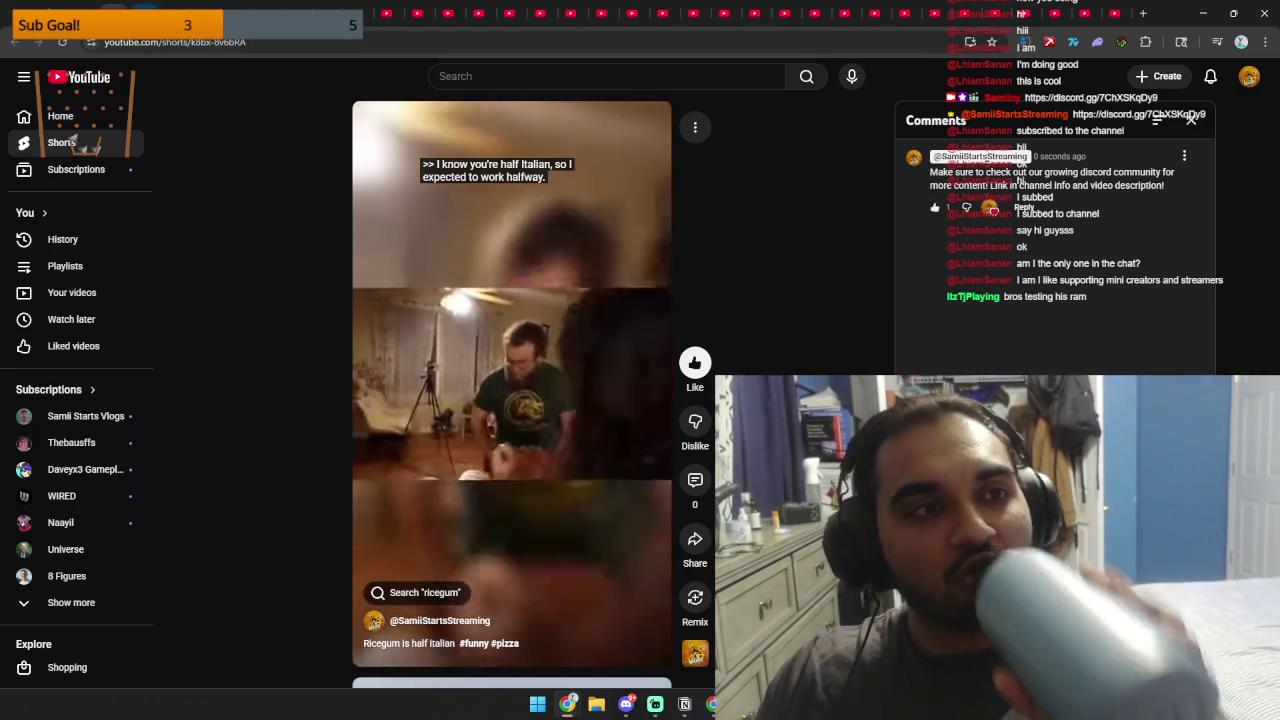
{"action": "scroll", "coordinate": [511, 383], "scroll_direction": "down", "scroll_amount": 1}
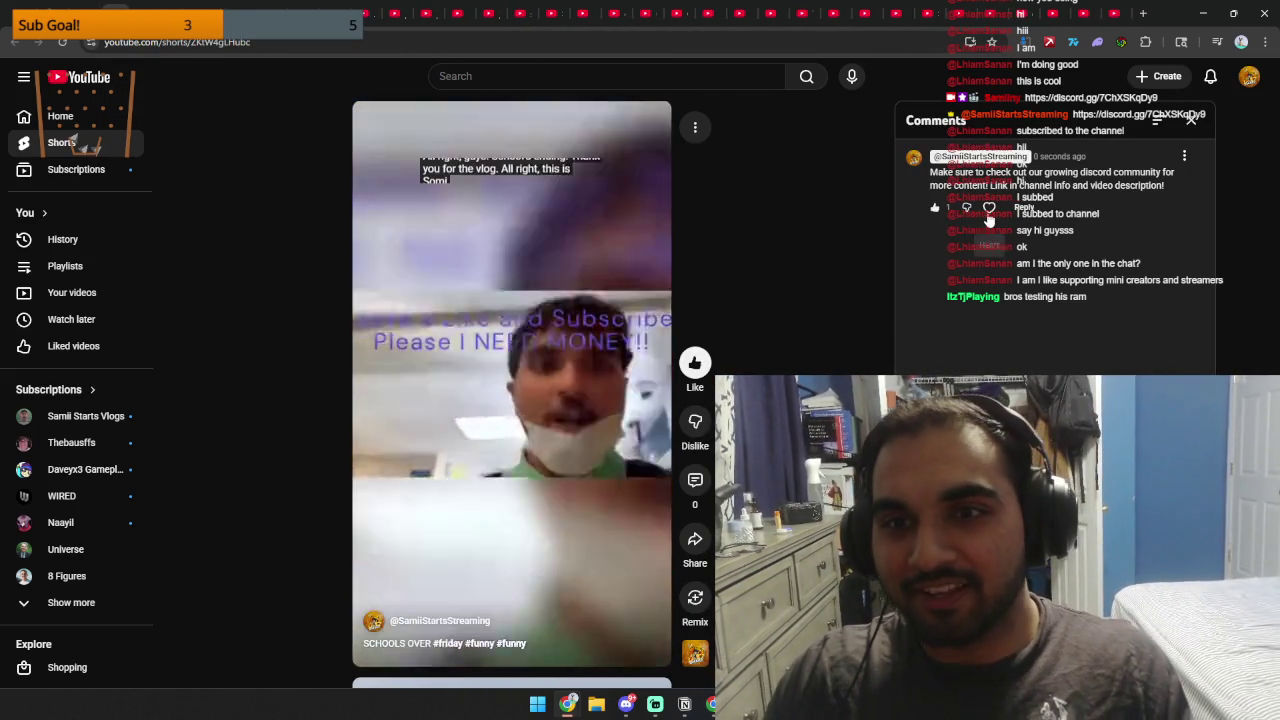
{"action": "left_click", "coordinate": [1195, 118]}
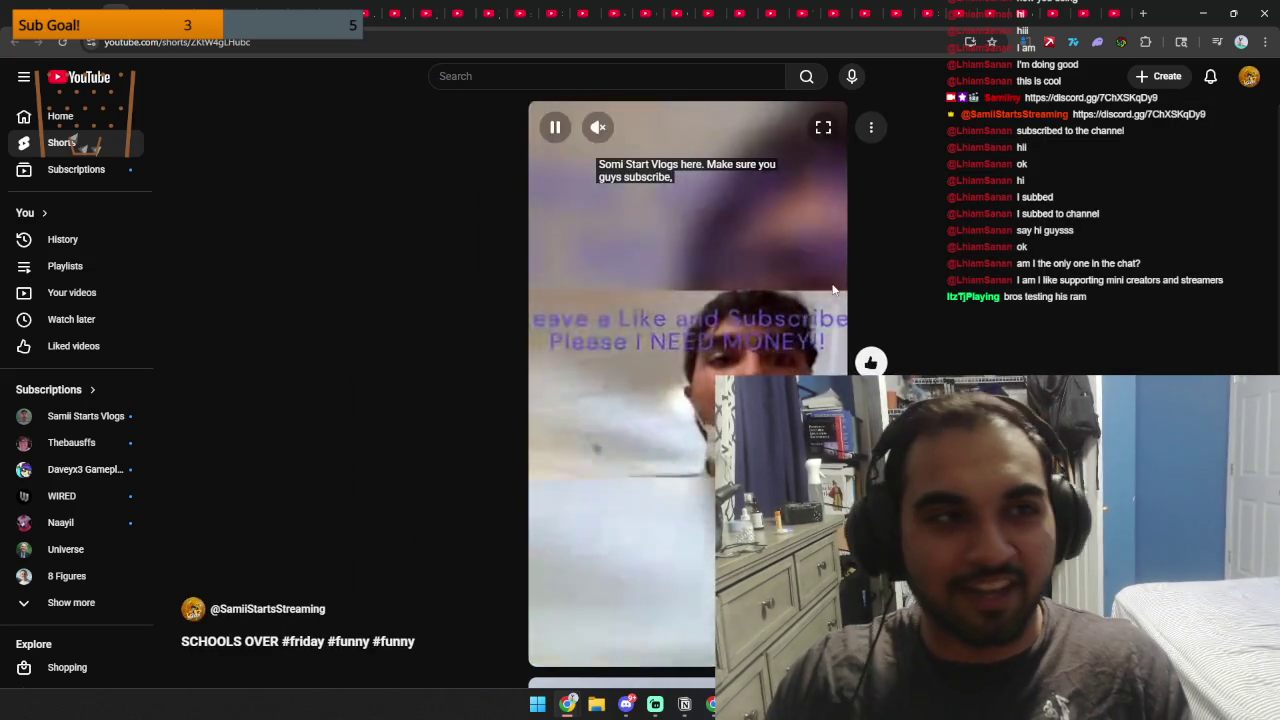
{"action": "scroll", "coordinate": [688, 383], "scroll_direction": "down", "scroll_amount": 1}
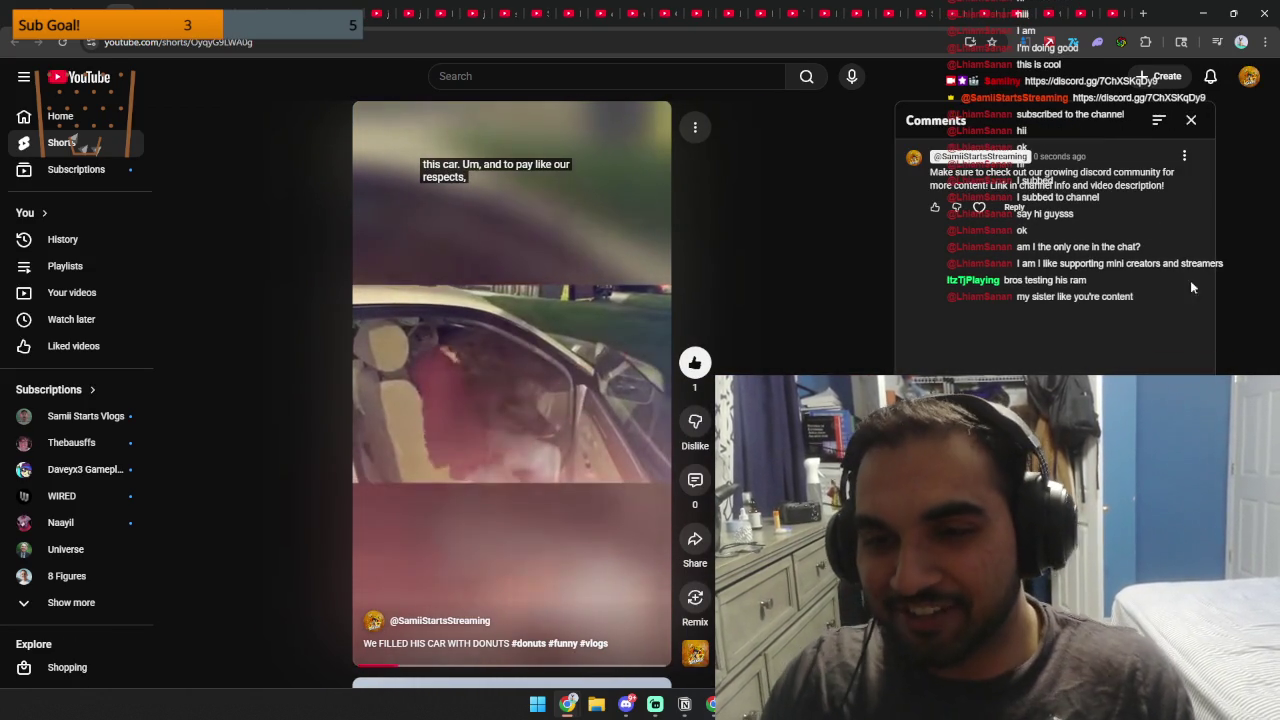
{"action": "left_click", "coordinate": [1193, 120]}
{"action": "scroll", "coordinate": [688, 370], "scroll_direction": "down", "scroll_amount": 1}
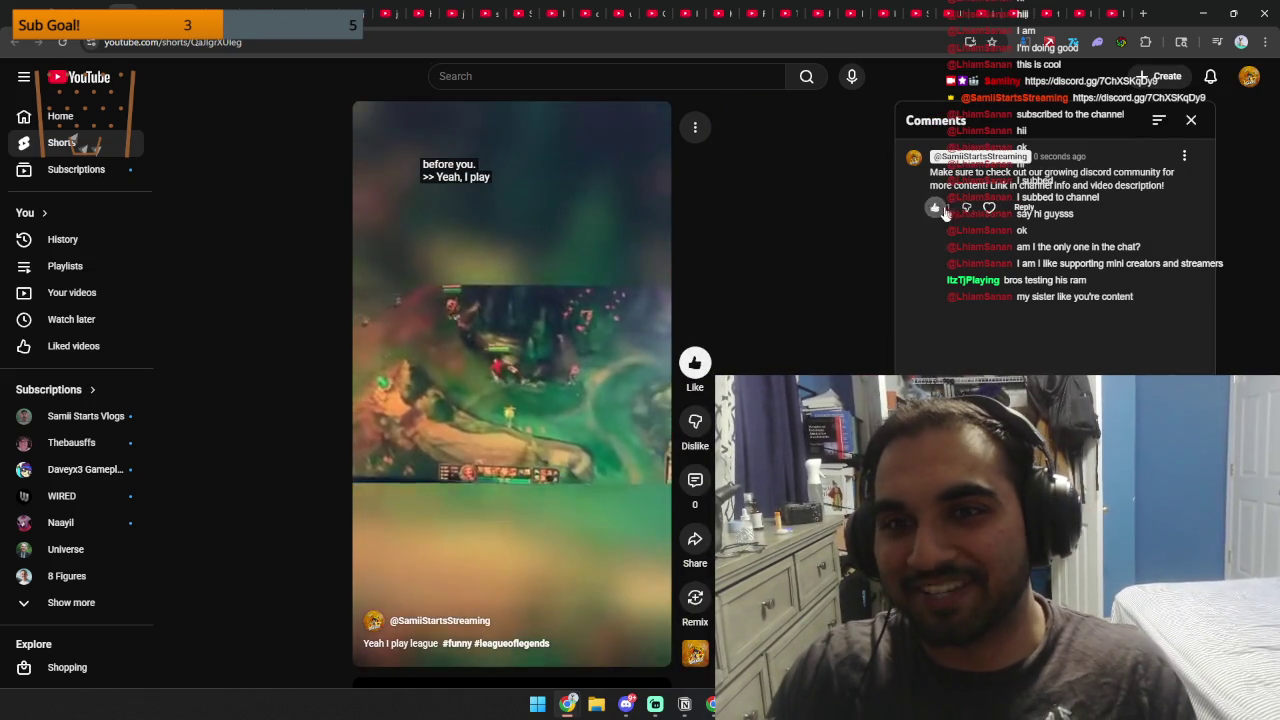
{"action": "left_click", "coordinate": [1191, 120]}
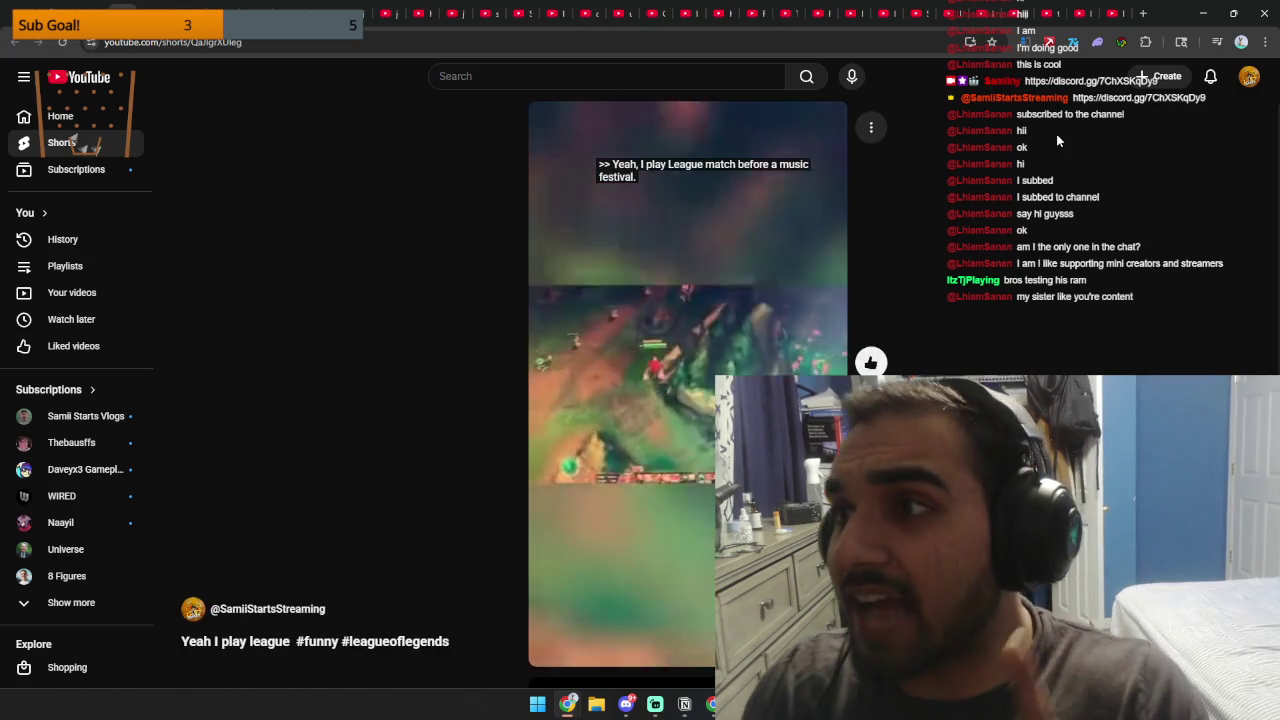
{"action": "scroll", "coordinate": [375, 87], "scroll_direction": "down", "scroll_amount": 1}
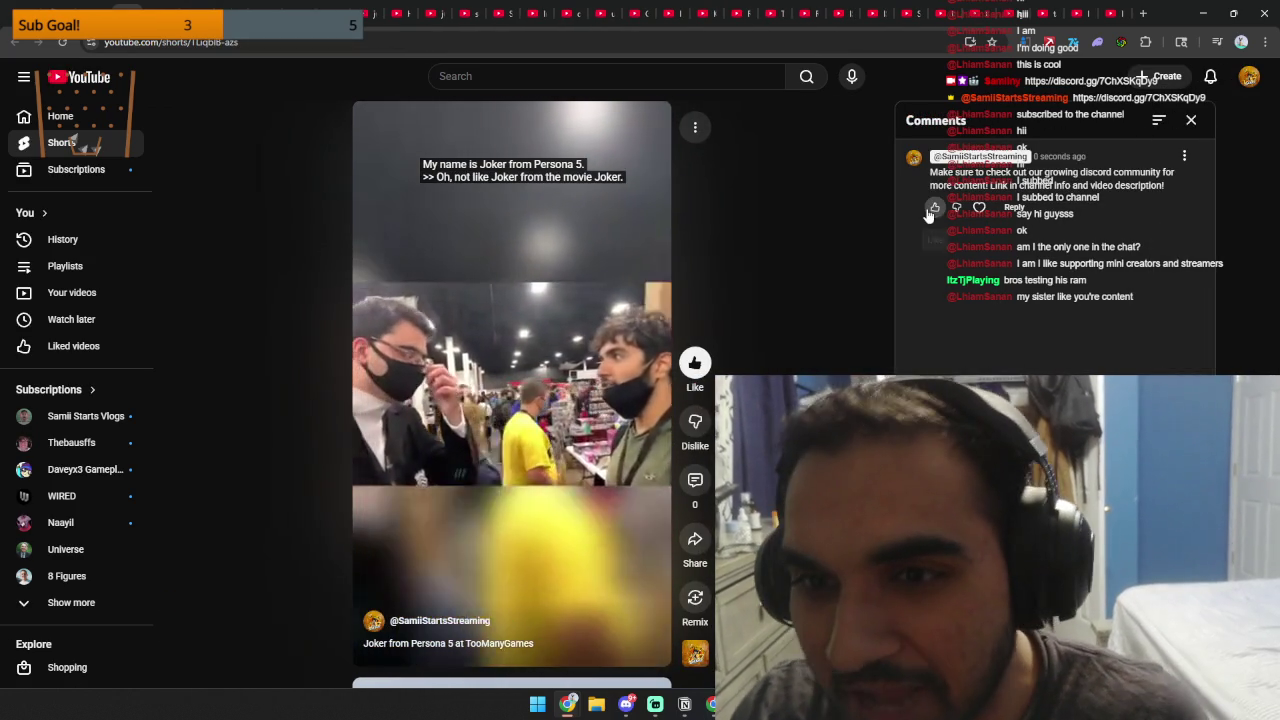
{"action": "left_click", "coordinate": [1191, 120]}
Move on to the Cool art Short and like and heart its pinned comment.
{"action": "scroll", "coordinate": [871, 364], "scroll_direction": "down", "scroll_amount": 1}
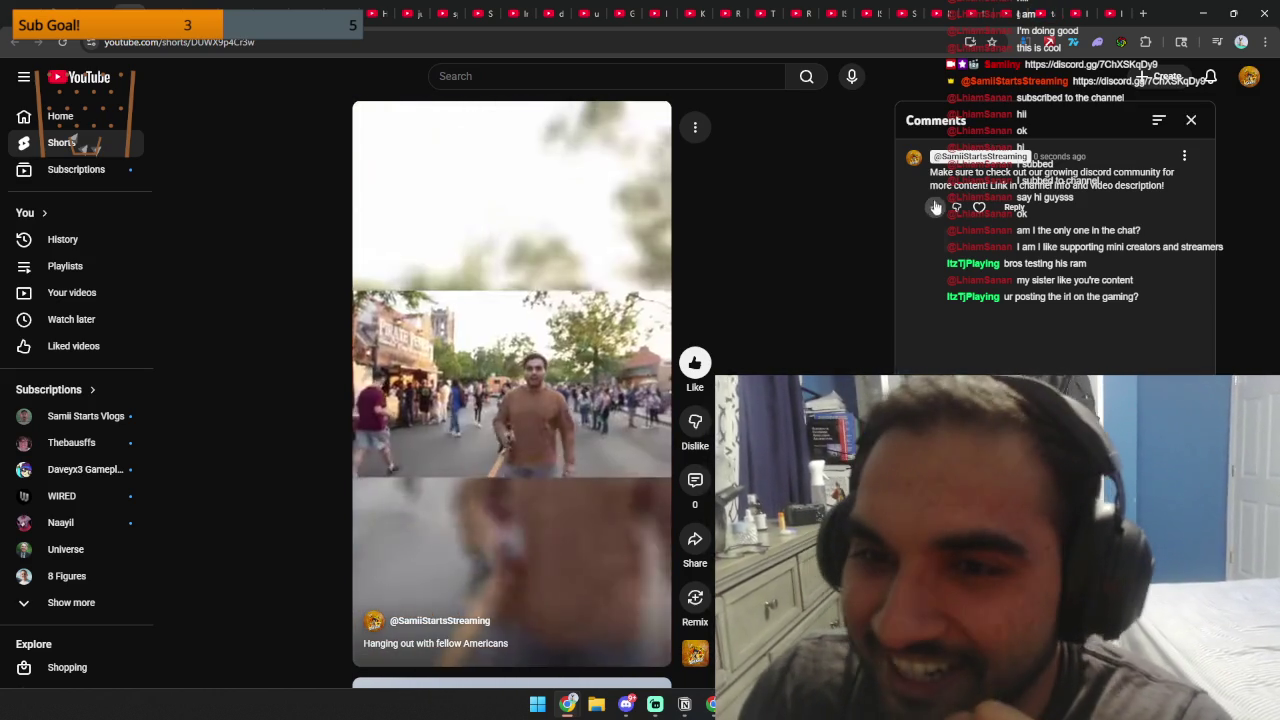
{"action": "left_click", "coordinate": [1190, 120]}
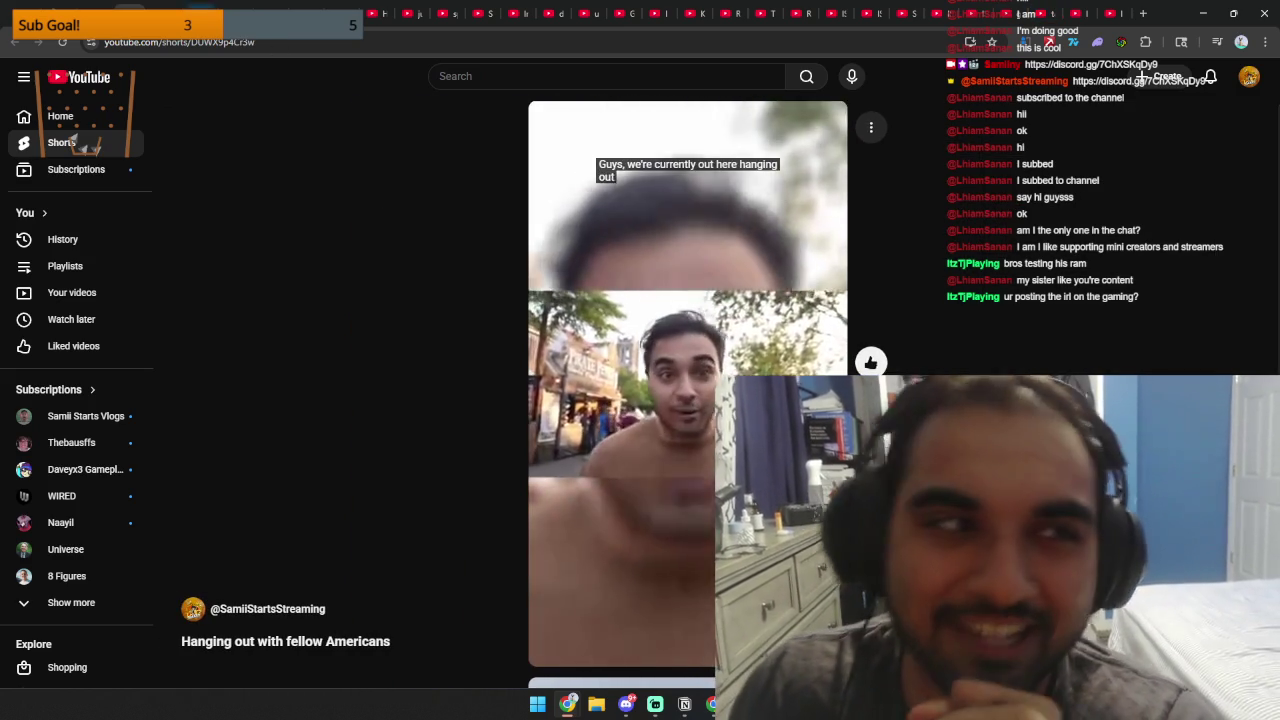
{"action": "scroll", "coordinate": [520, 300], "scroll_direction": "down", "scroll_amount": 1}
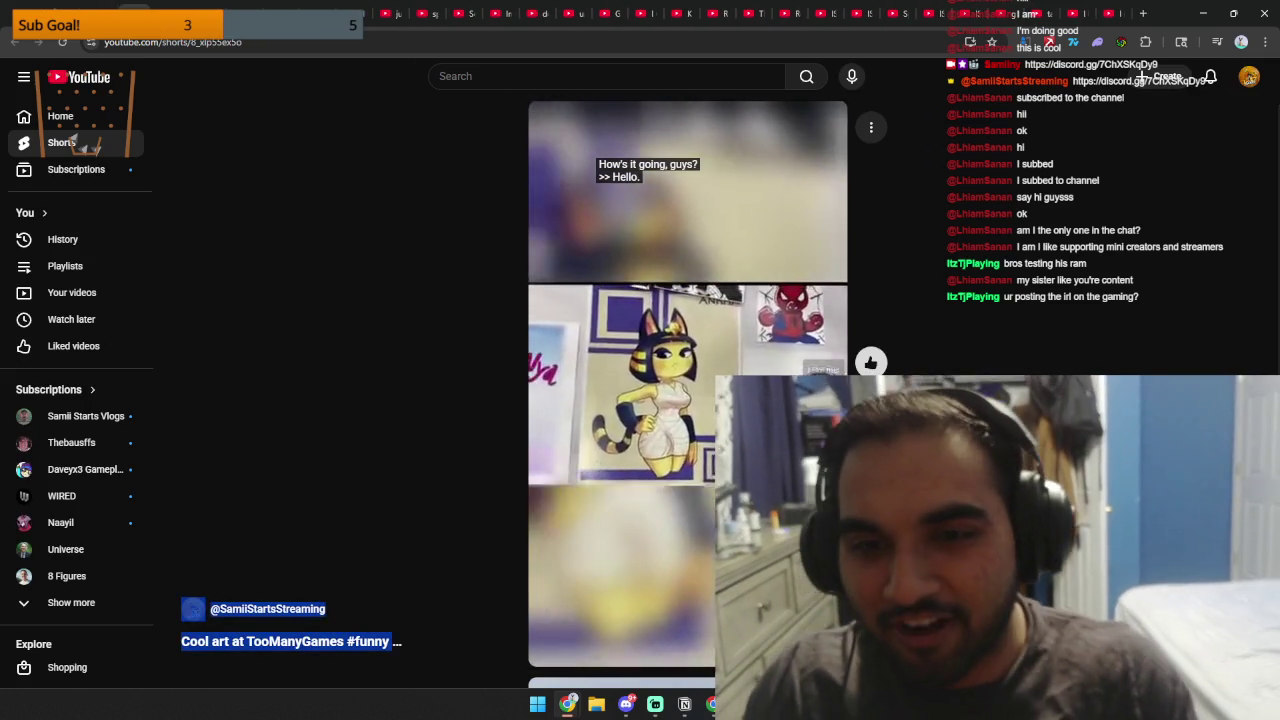
{"action": "left_click", "coordinate": [871, 480]}
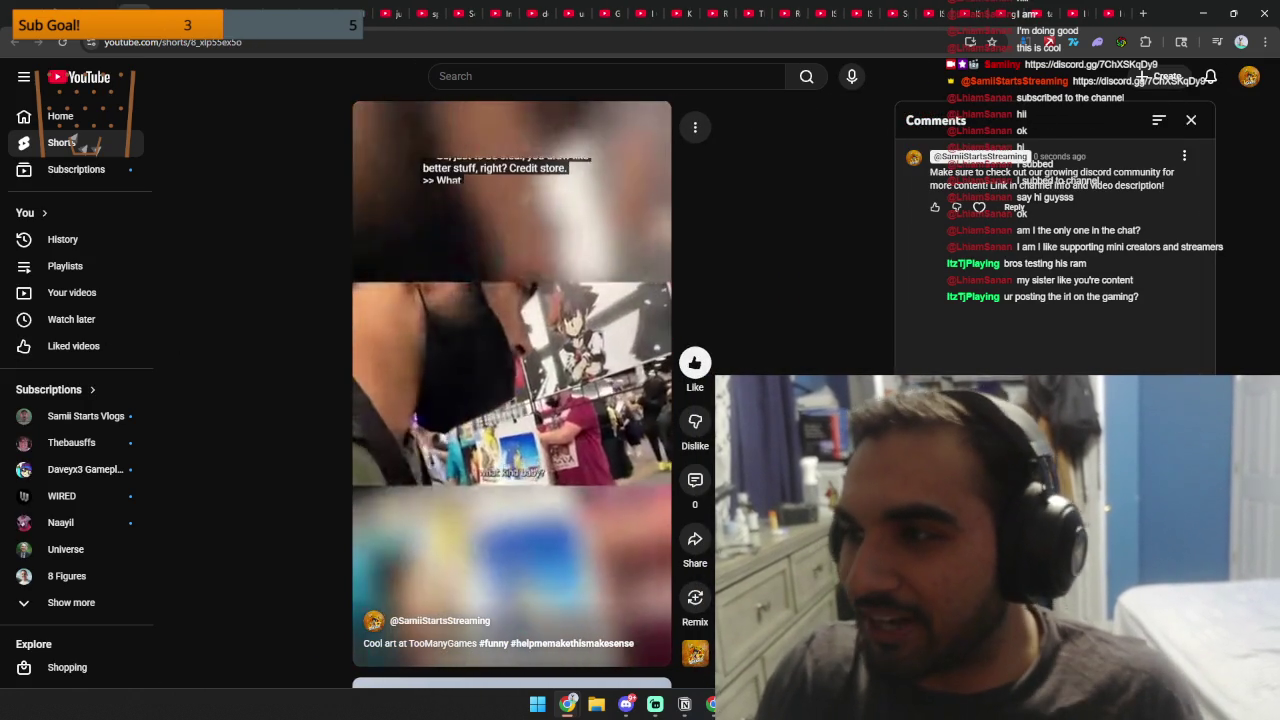
{"action": "left_click", "coordinate": [979, 207]}
{"action": "left_click", "coordinate": [934, 207]}
{"action": "left_click", "coordinate": [1191, 119]}
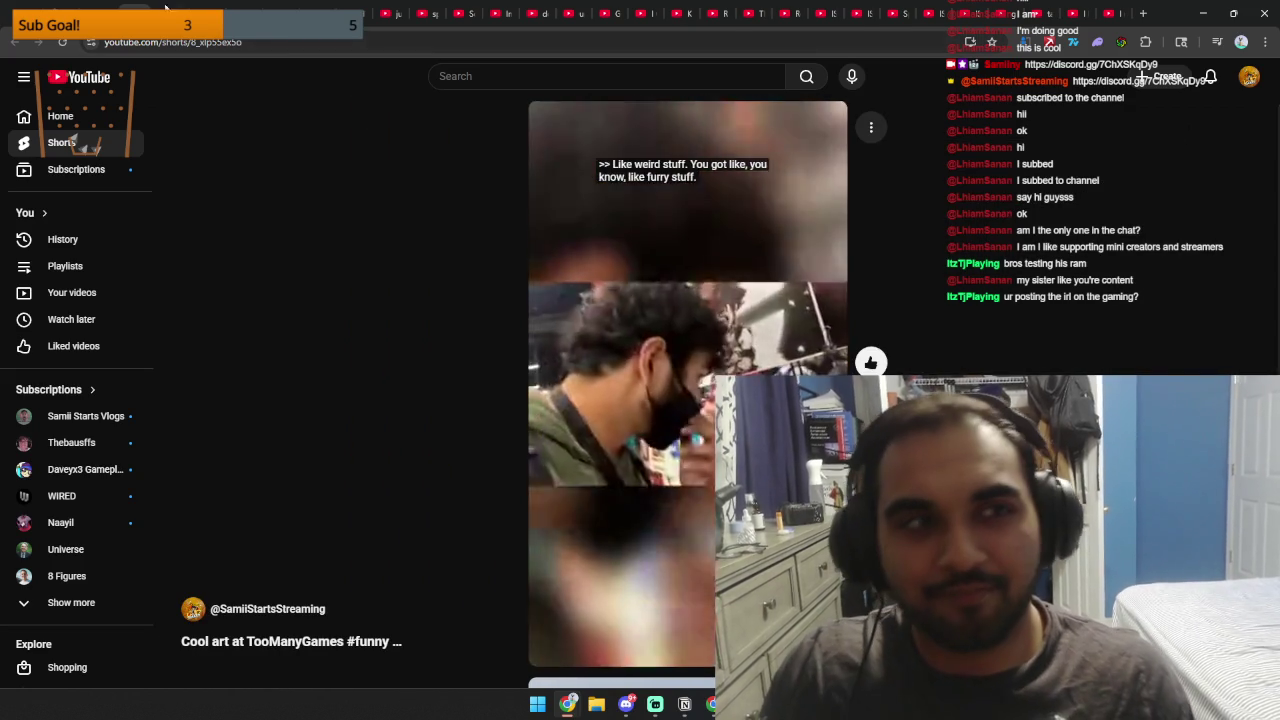
View the comments on the FRIYAY Short and the next two Shorts, closing each panel.
{"action": "scroll", "coordinate": [688, 380], "scroll_direction": "down", "scroll_amount": 1}
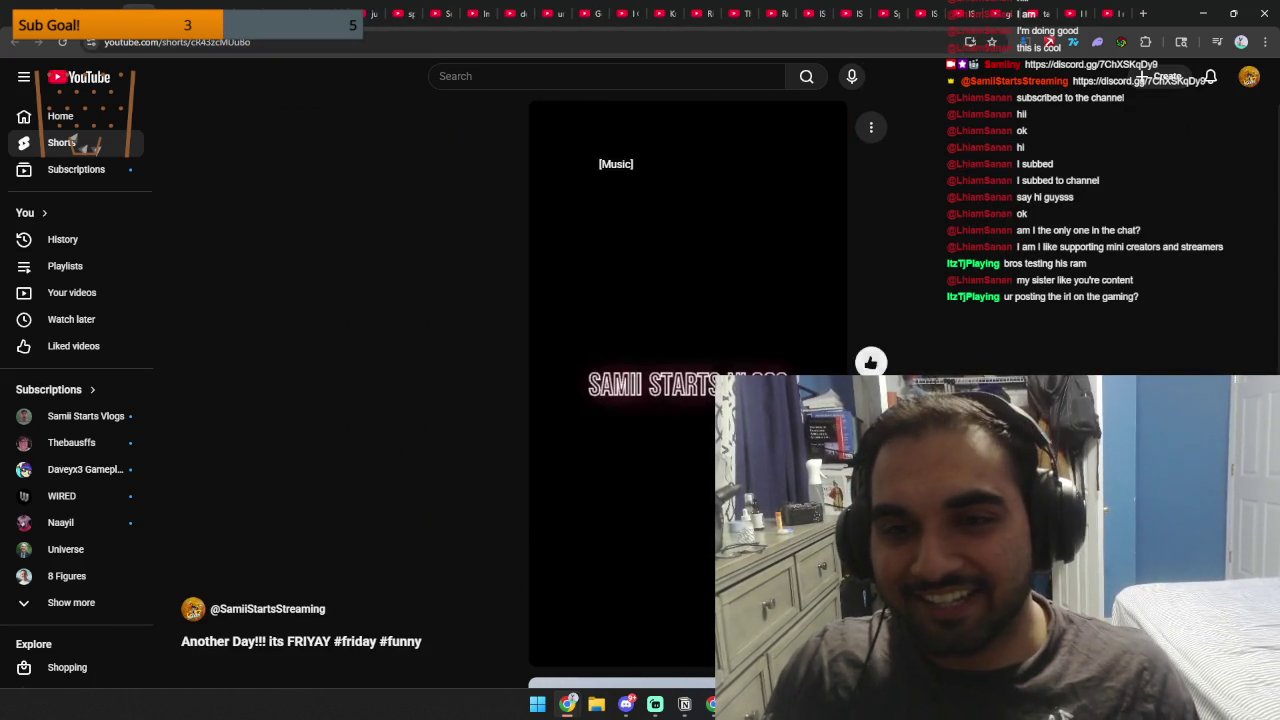
{"action": "left_click", "coordinate": [871, 480]}
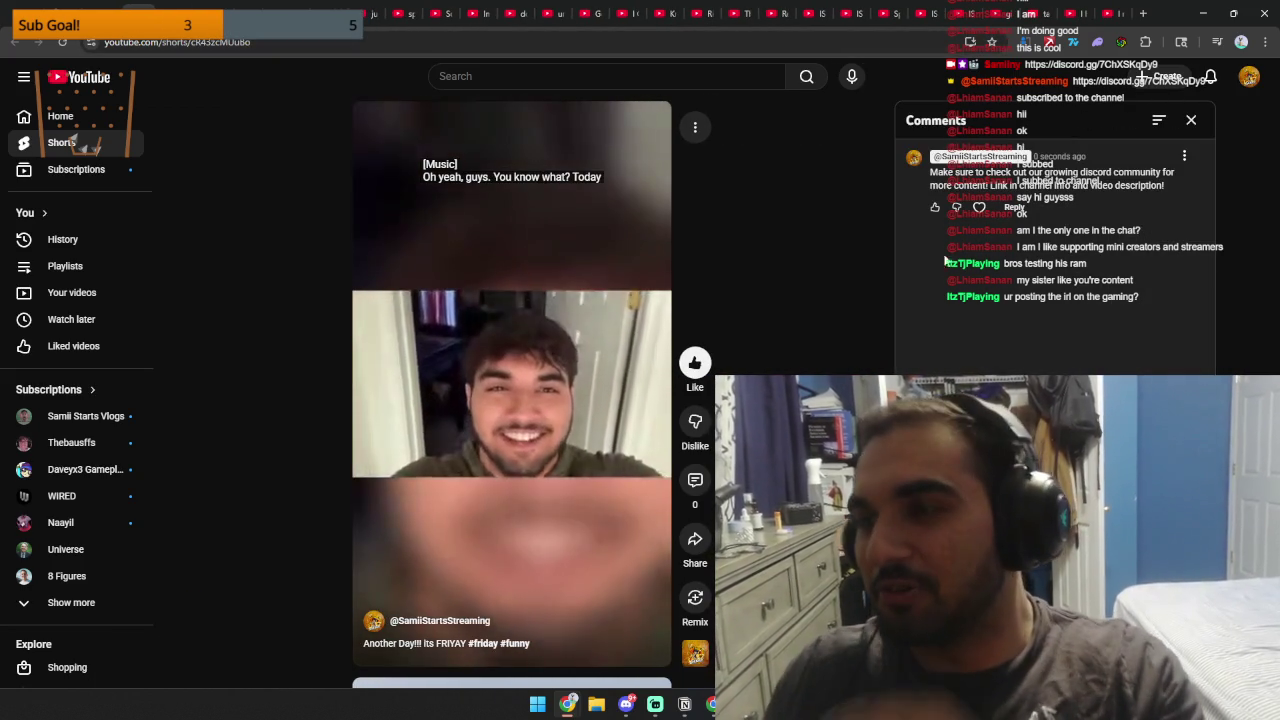
{"action": "left_click", "coordinate": [1191, 119]}
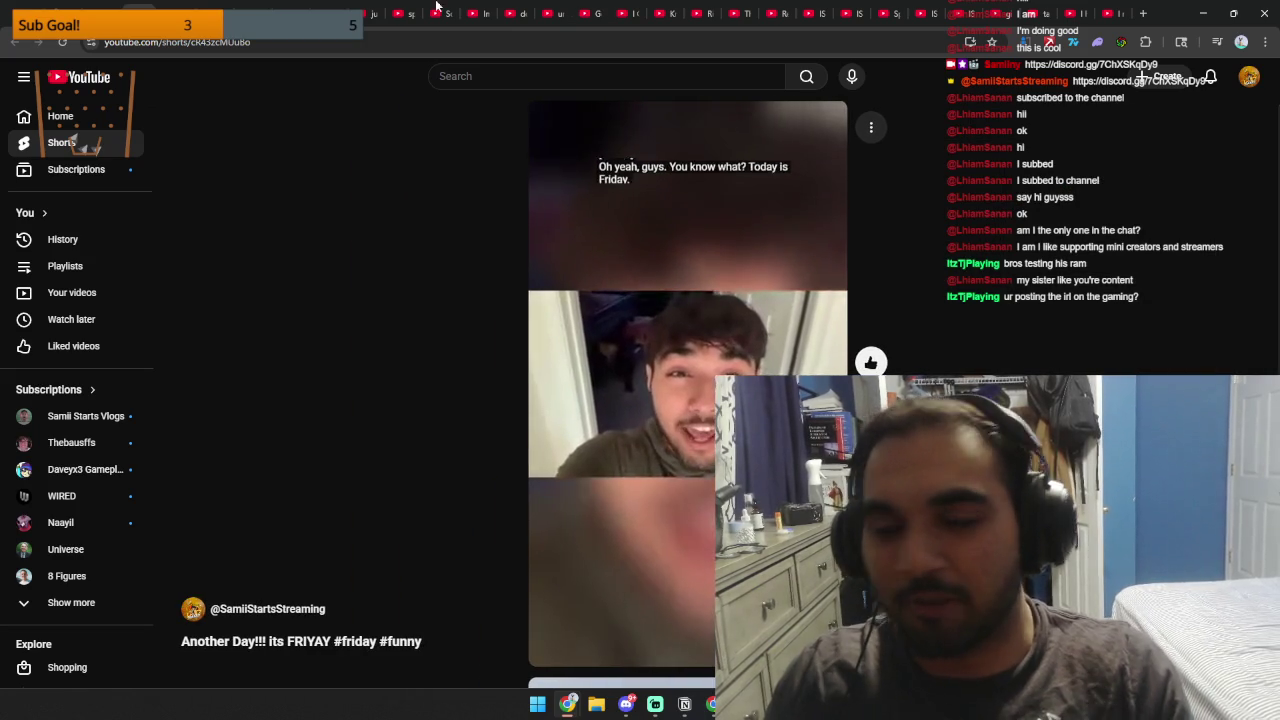
{"action": "scroll", "coordinate": [733, 360], "scroll_direction": "down", "scroll_amount": 1}
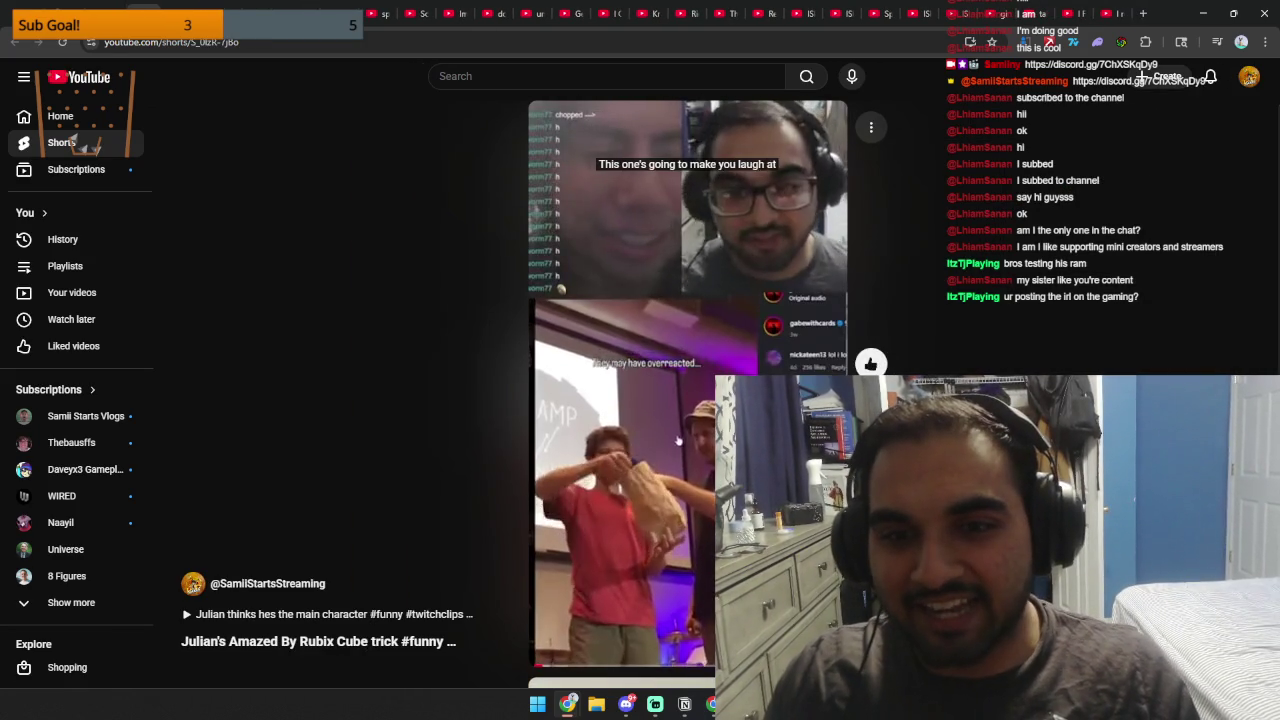
{"action": "left_click", "coordinate": [870, 480]}
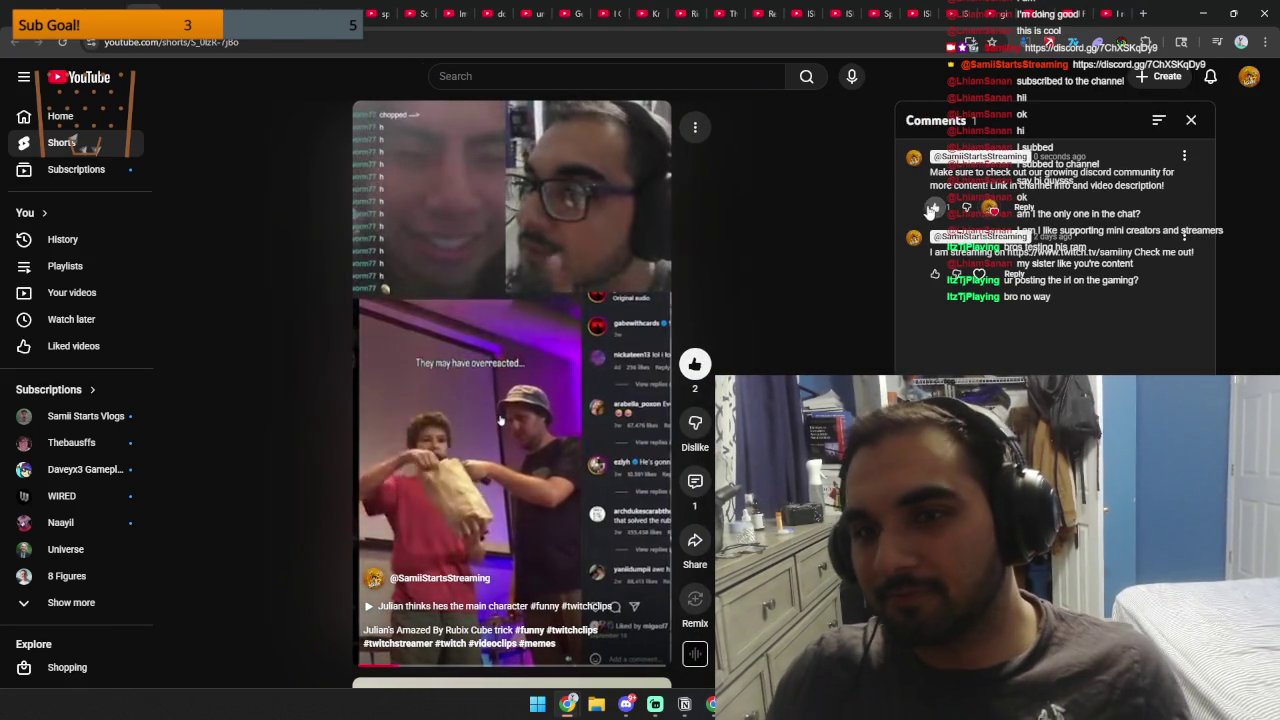
{"action": "left_click", "coordinate": [1191, 119]}
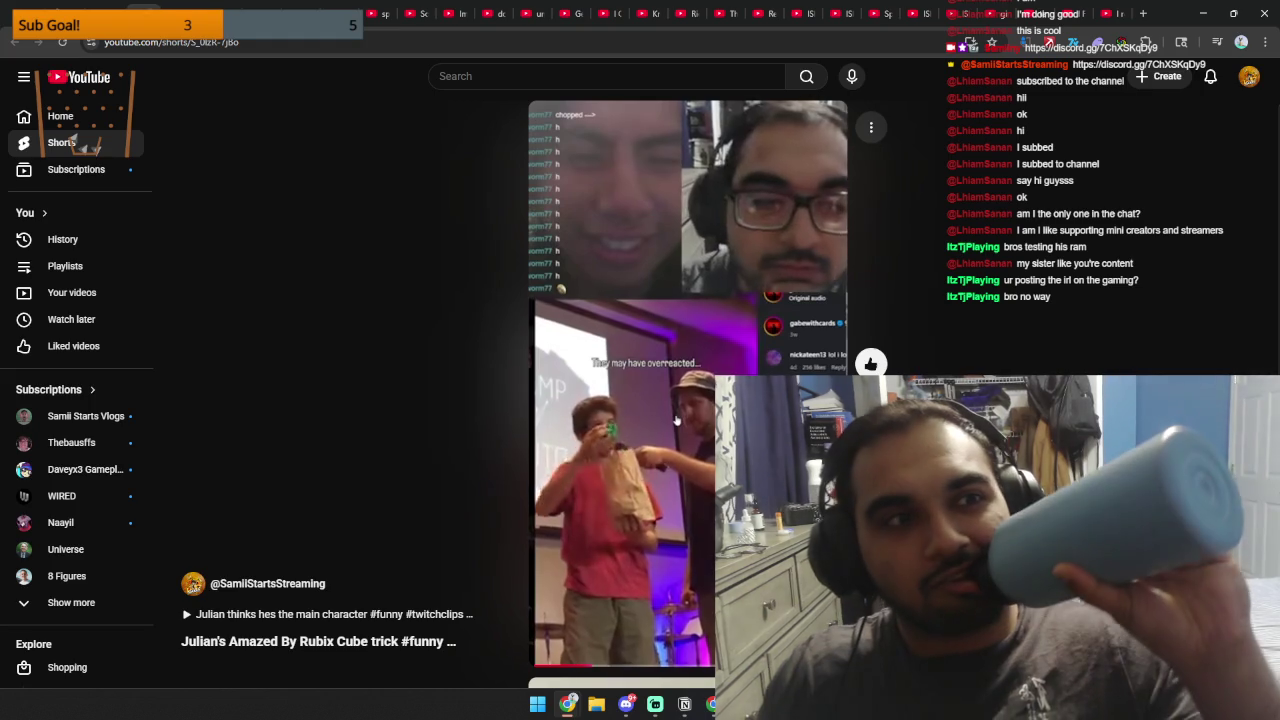
{"action": "scroll", "coordinate": [676, 422], "scroll_direction": "down", "scroll_amount": 1}
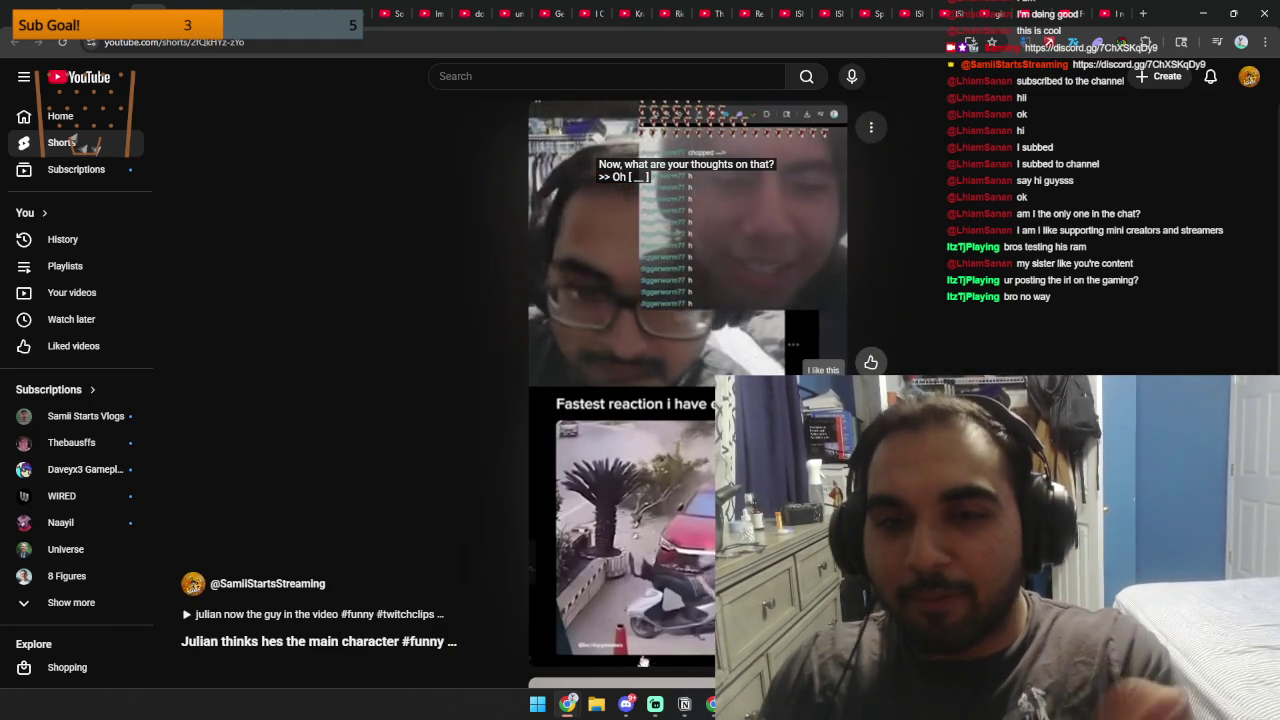
{"action": "left_click", "coordinate": [871, 480]}
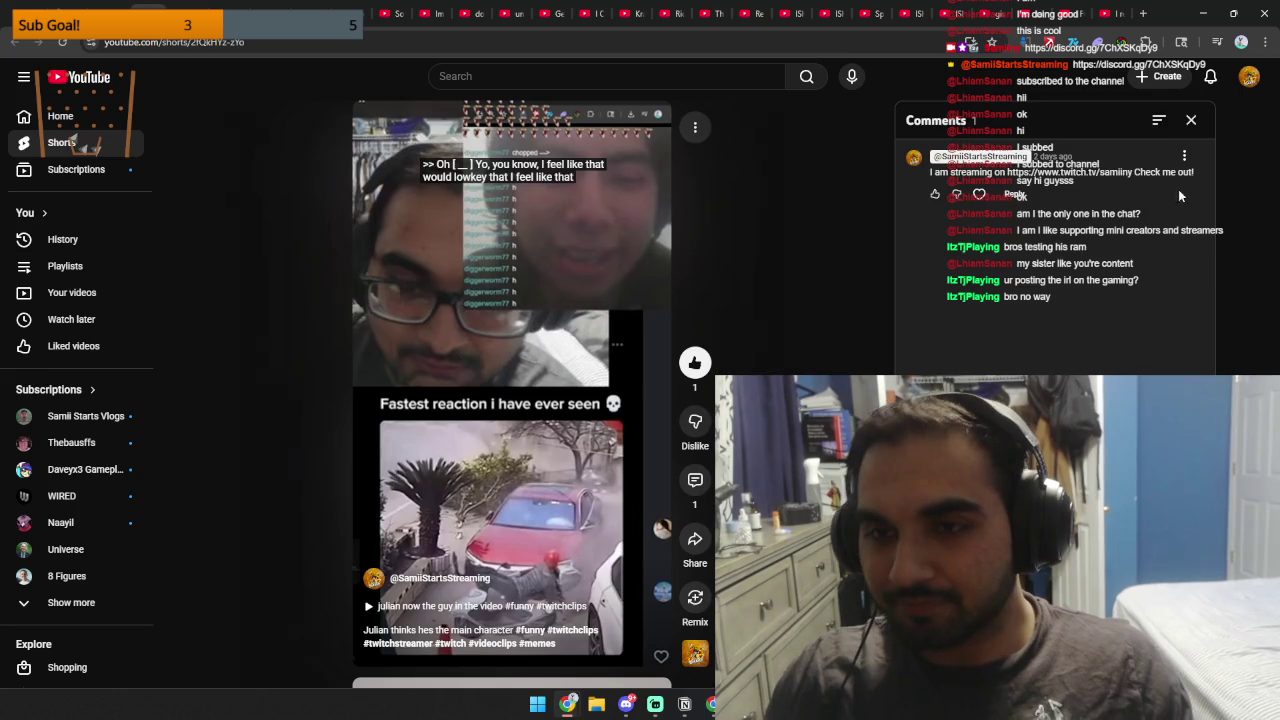
{"action": "left_click", "coordinate": [1191, 119]}
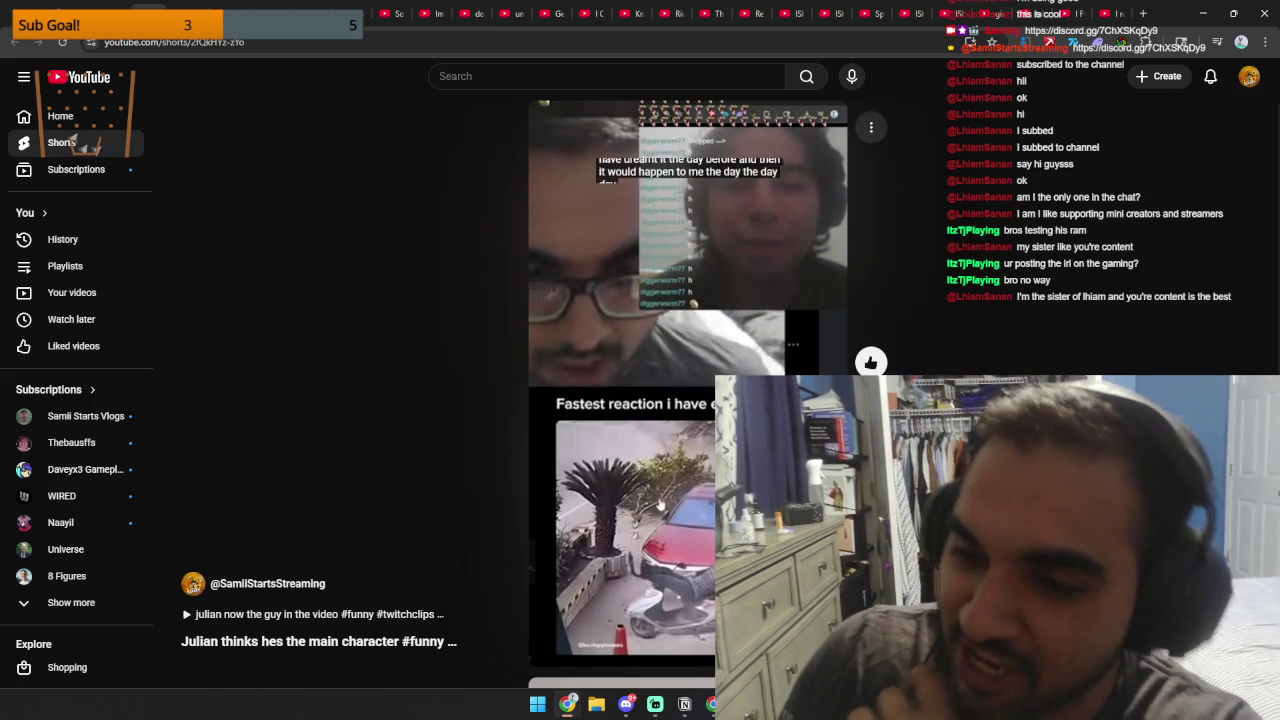
Heart the Discord promo comment on one Short and like the first comment on the next.
{"action": "left_click", "coordinate": [870, 480]}
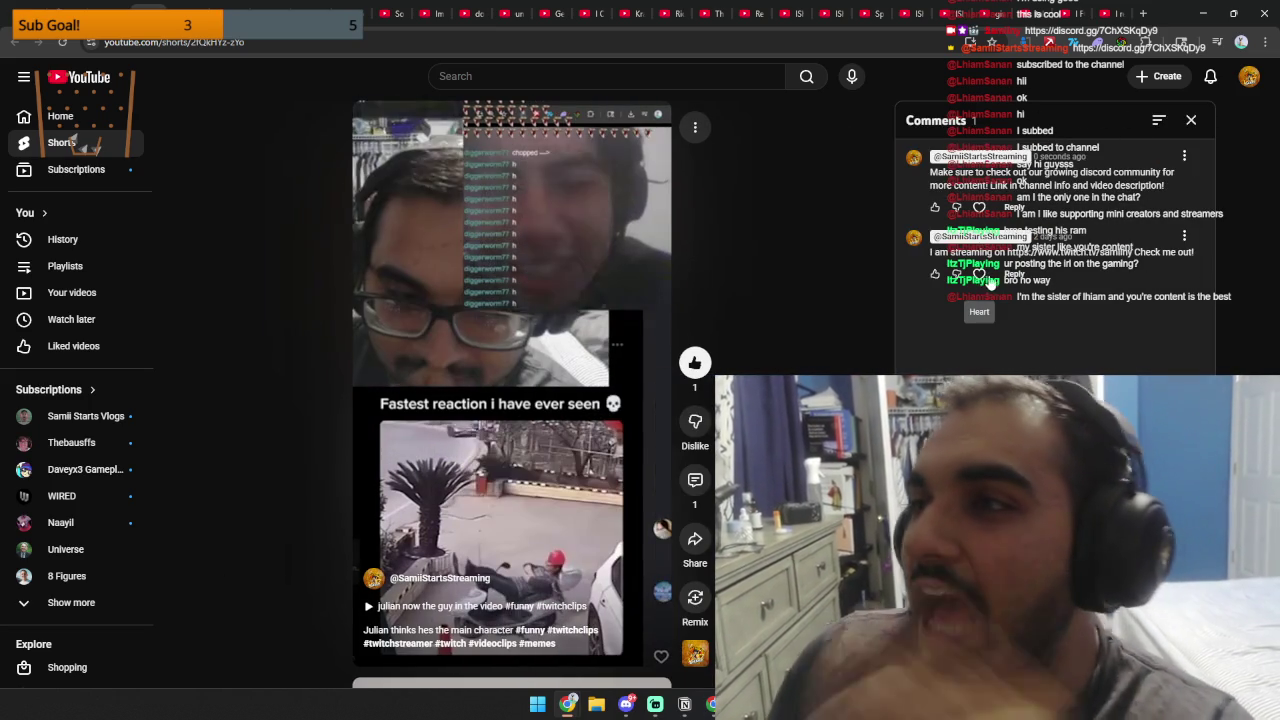
{"action": "left_click", "coordinate": [972, 208]}
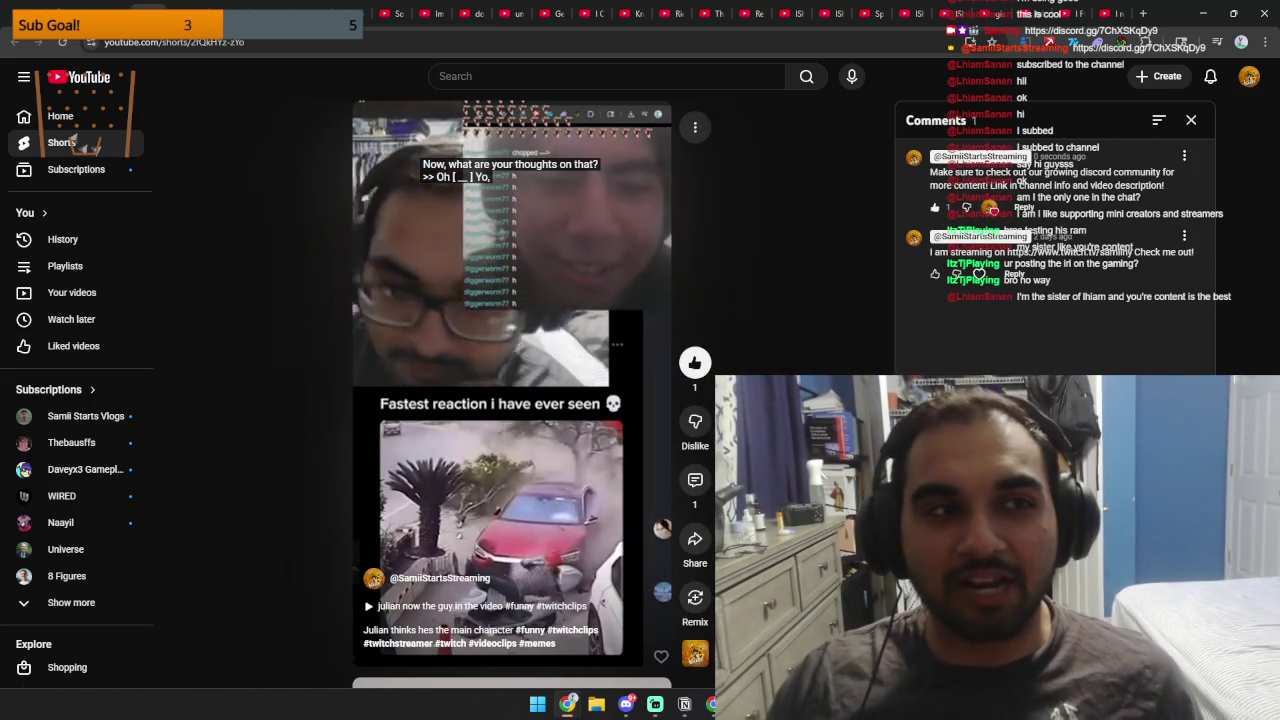
{"action": "scroll", "coordinate": [870, 362], "scroll_direction": "down", "scroll_amount": 1}
{"action": "left_click", "coordinate": [870, 480]}
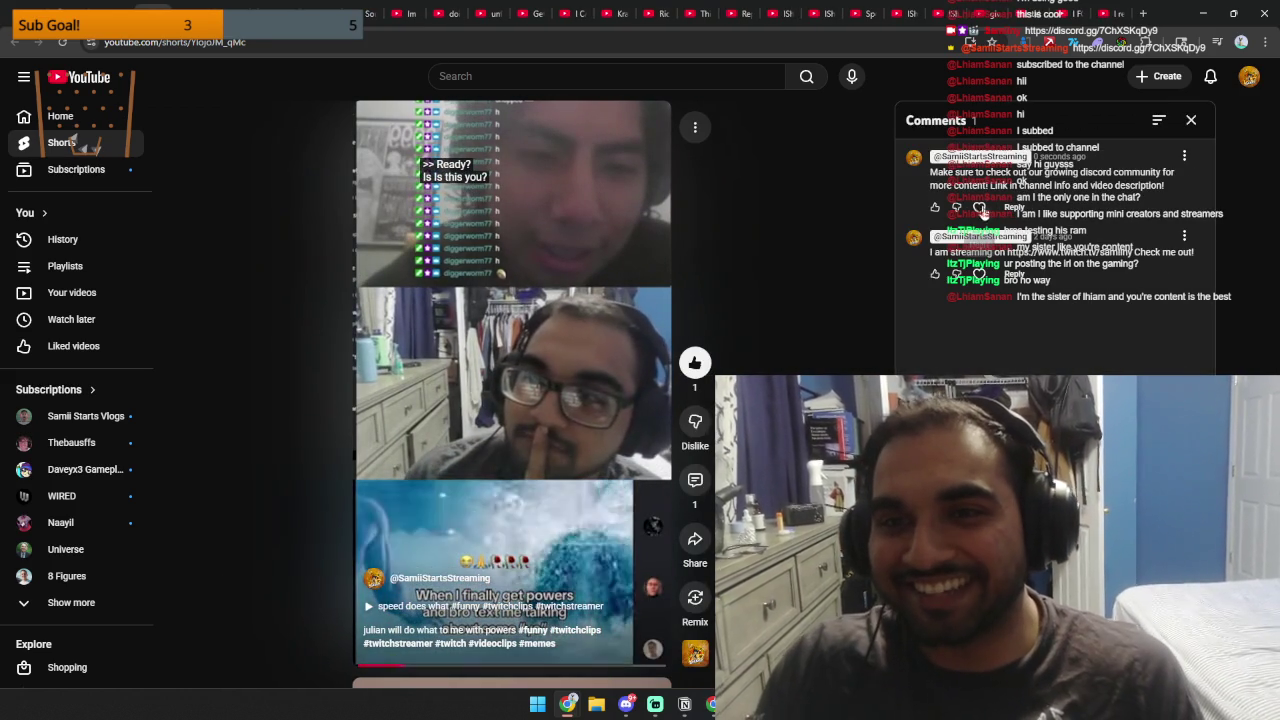
{"action": "left_click", "coordinate": [932, 208]}
{"action": "left_click", "coordinate": [1191, 120]}
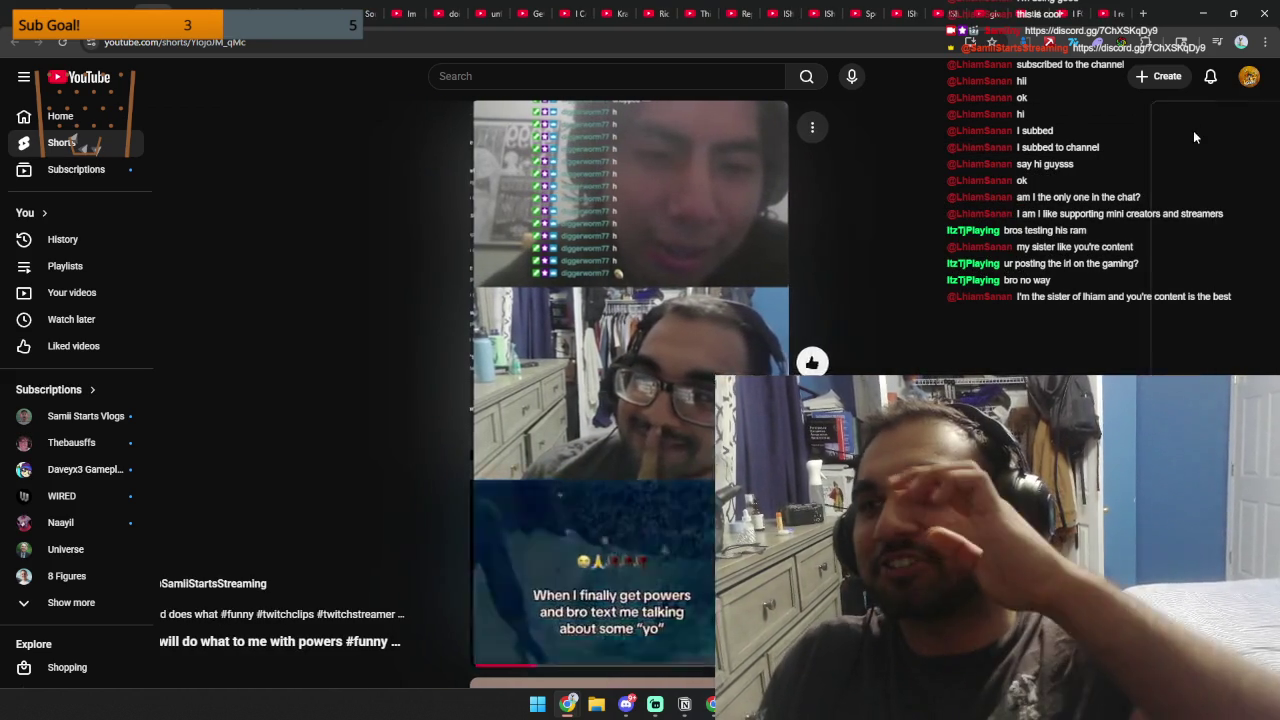
Check the comments on the next Short and the League of Legends Short.
{"action": "scroll", "coordinate": [690, 603], "scroll_direction": "down", "scroll_amount": 1}
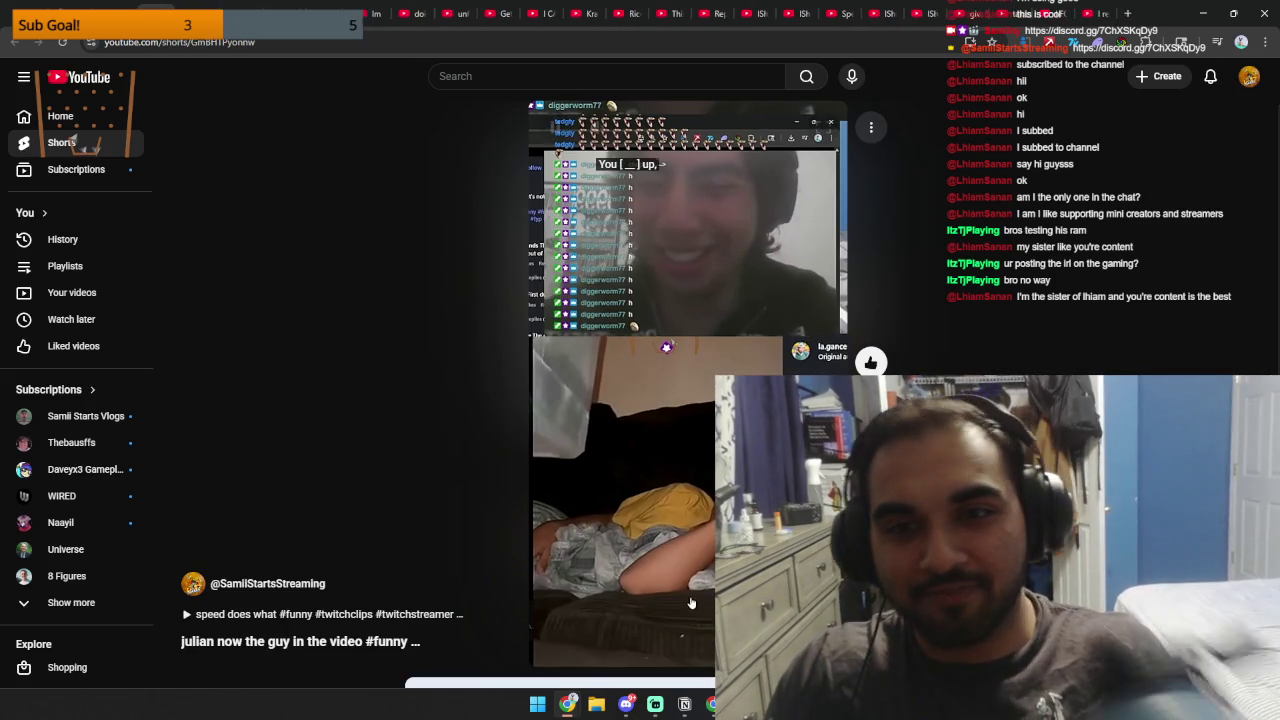
{"action": "left_click", "coordinate": [860, 480]}
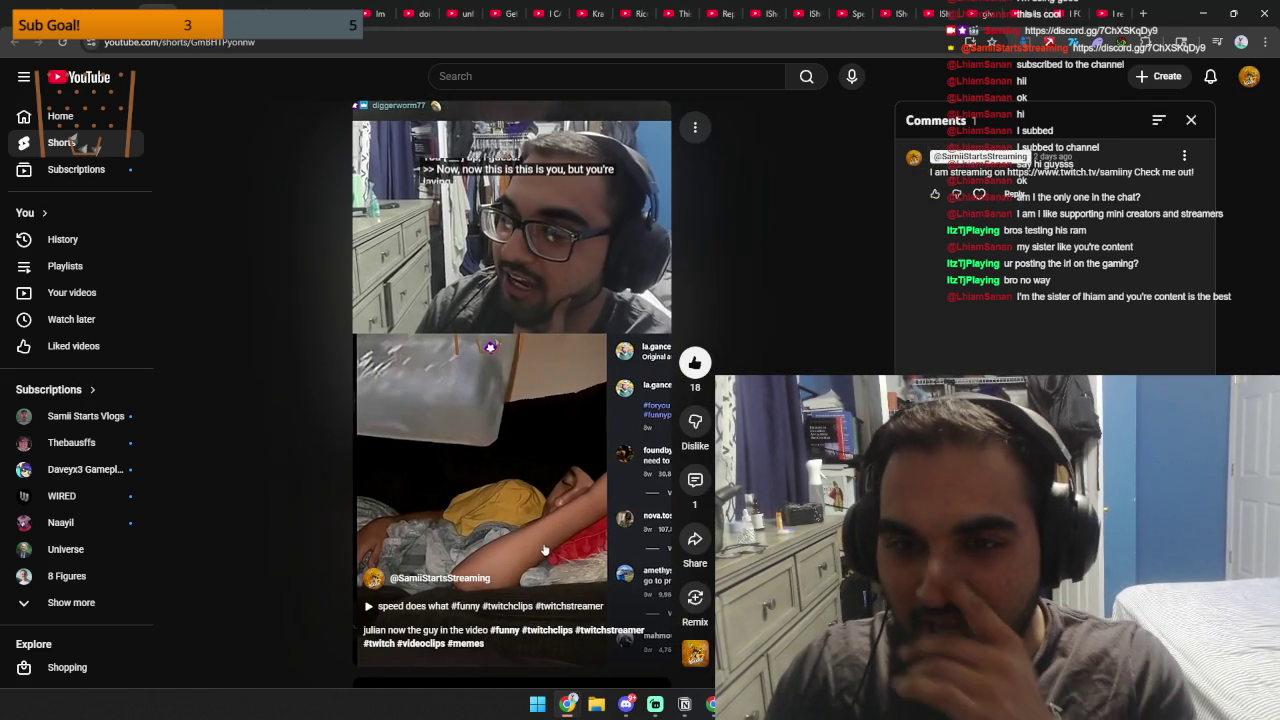
{"action": "left_click", "coordinate": [1191, 119]}
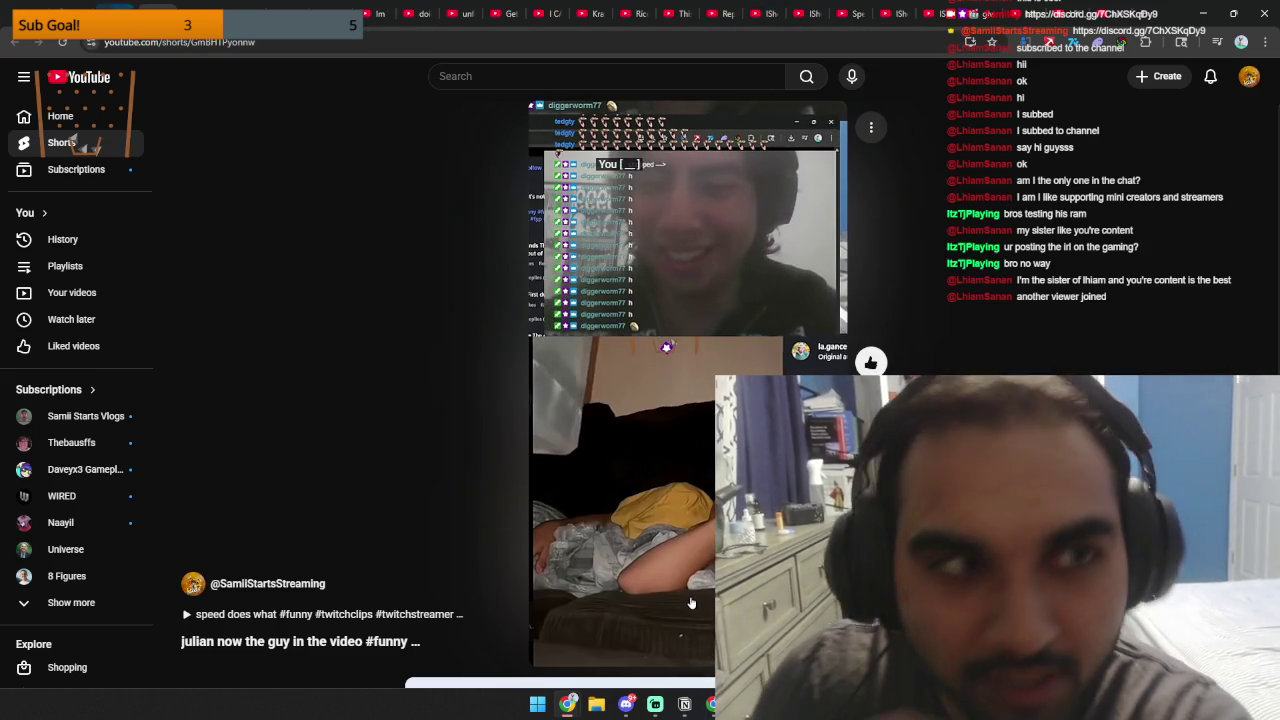
{"action": "scroll", "coordinate": [691, 602], "scroll_direction": "down", "scroll_amount": 1}
{"action": "left_click", "coordinate": [866, 480]}
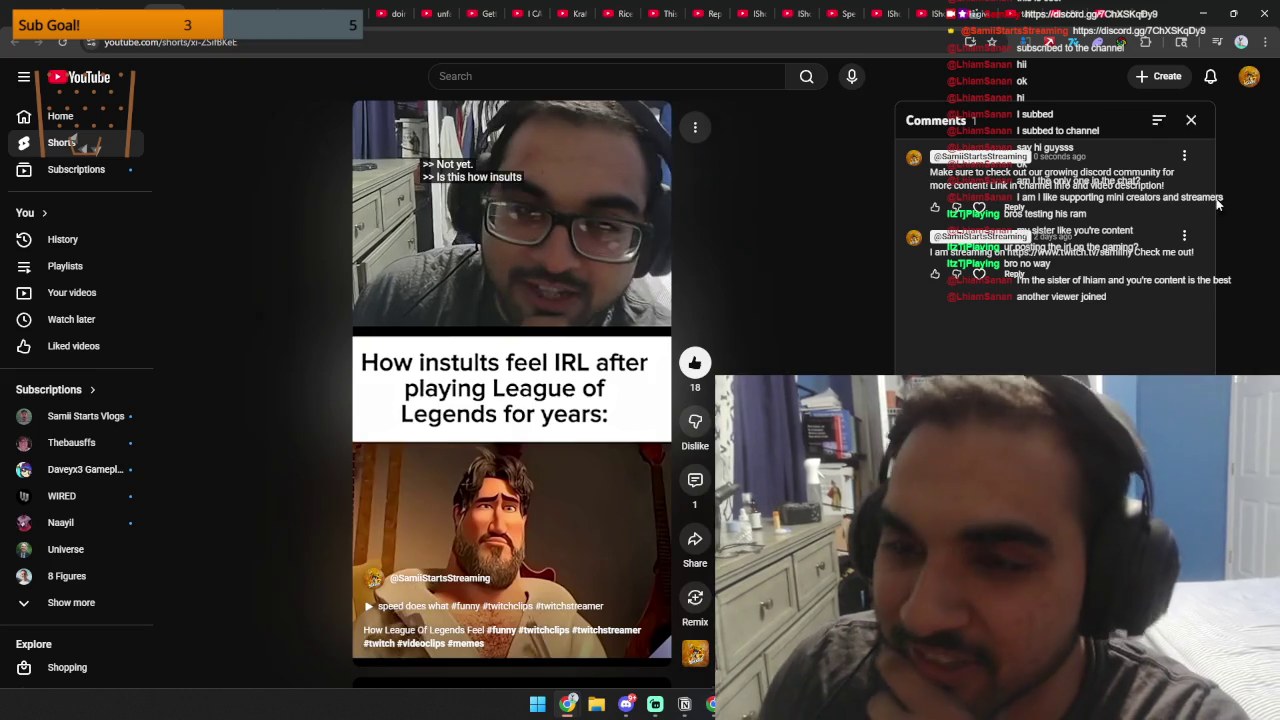
{"action": "left_click", "coordinate": [1190, 120]}
Check the comments on two more Shorts, then switch to the Instagram profile window.
{"action": "key", "text": "Down"}
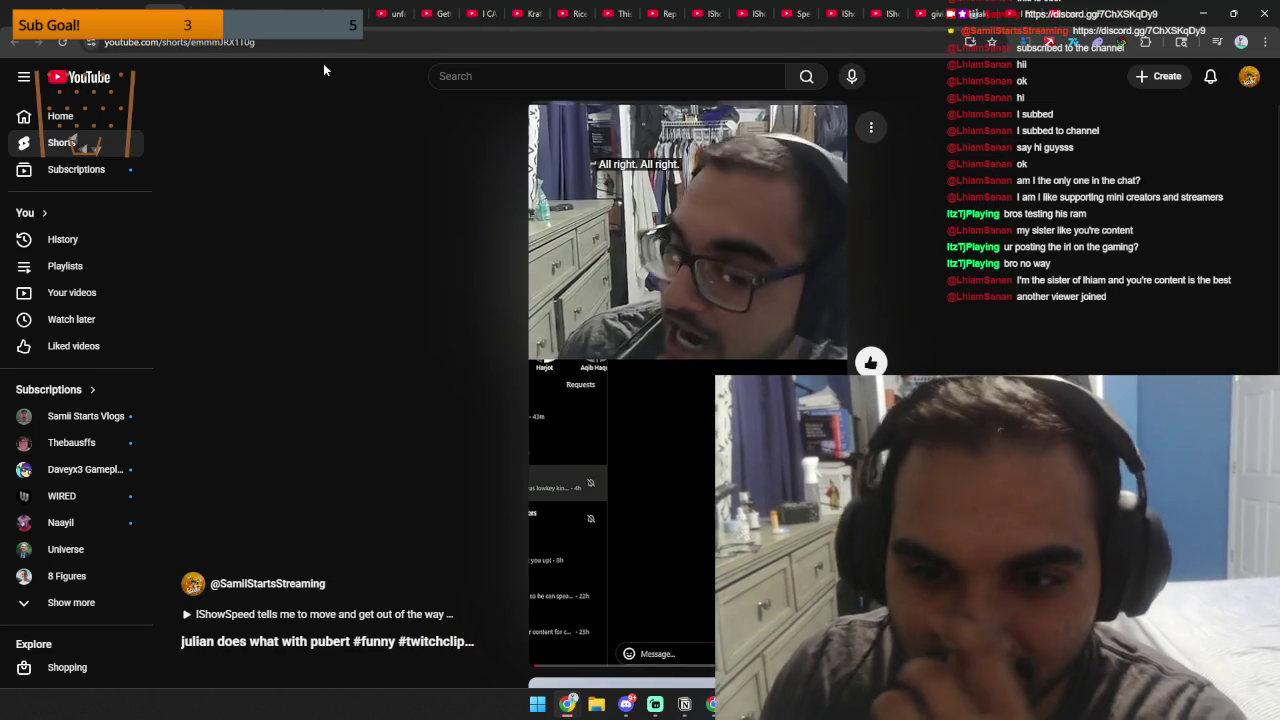
{"action": "left_click", "coordinate": [870, 480]}
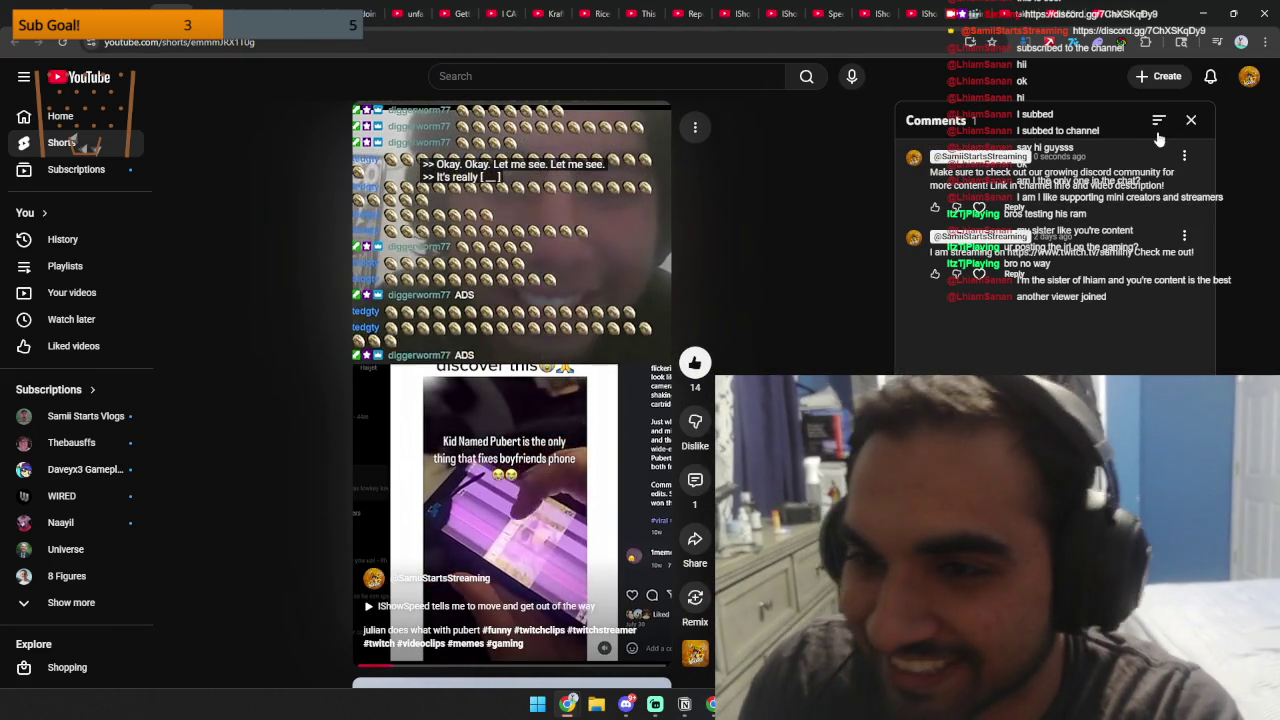
{"action": "left_click", "coordinate": [1191, 119]}
{"action": "scroll", "coordinate": [1180, 130], "scroll_direction": "down", "scroll_amount": 1}
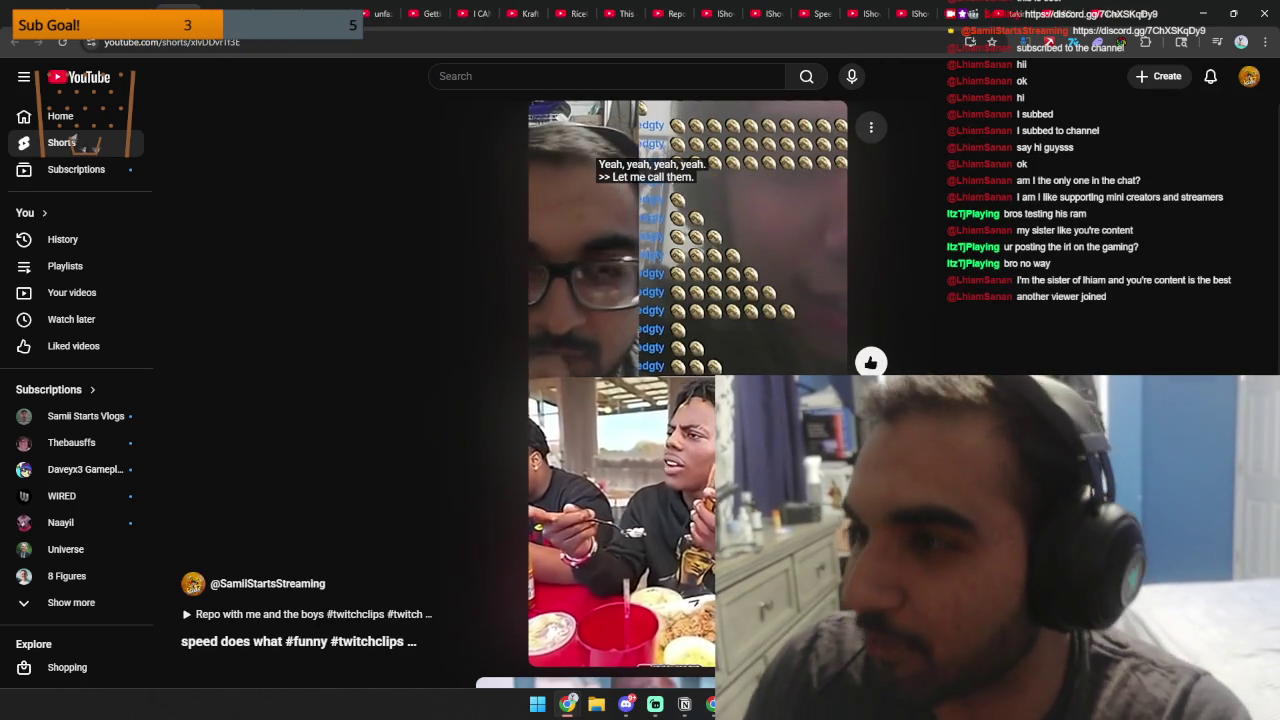
{"action": "left_click", "coordinate": [871, 480]}
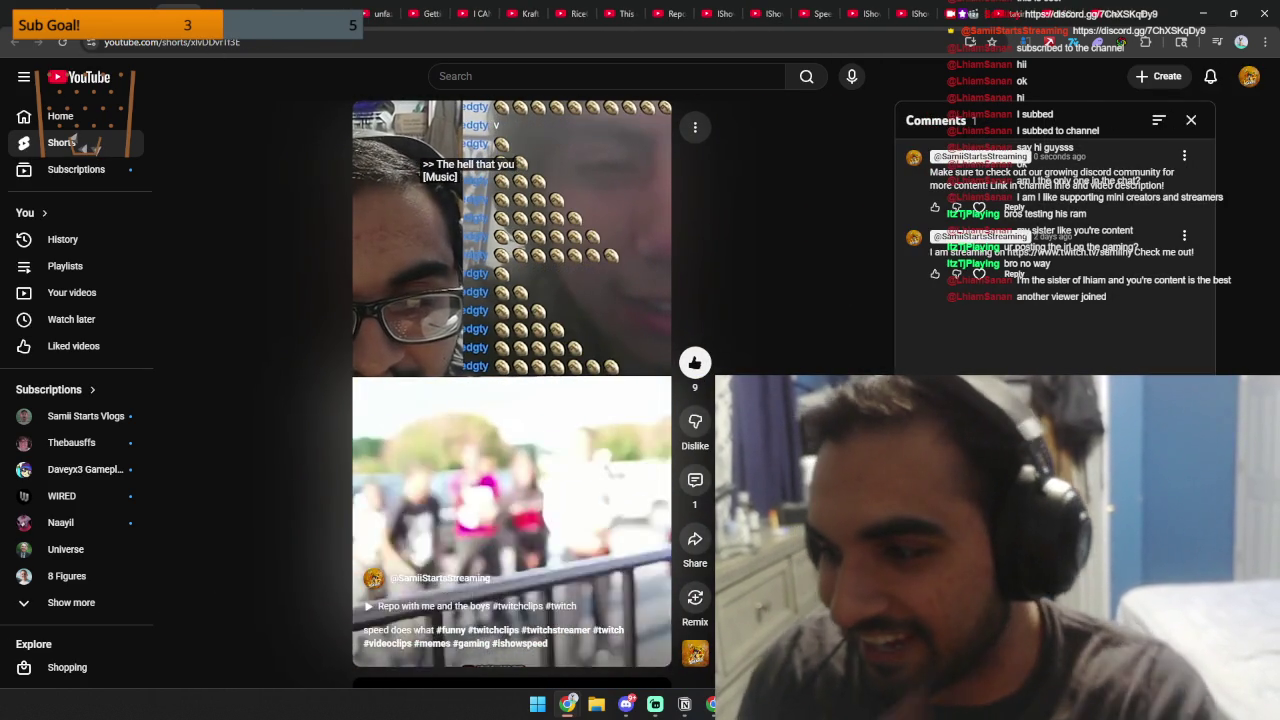
{"action": "left_click", "coordinate": [1191, 119]}
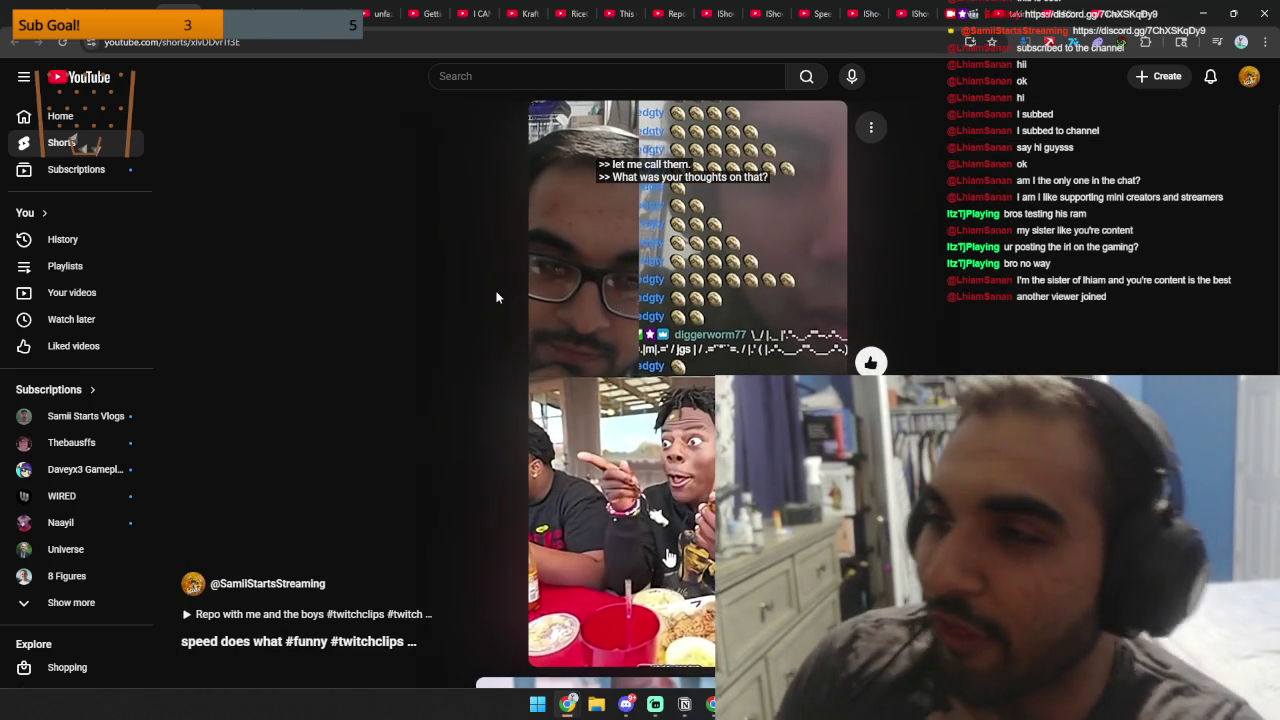
{"action": "scroll", "coordinate": [251, 105], "scroll_direction": "down", "scroll_amount": 1}
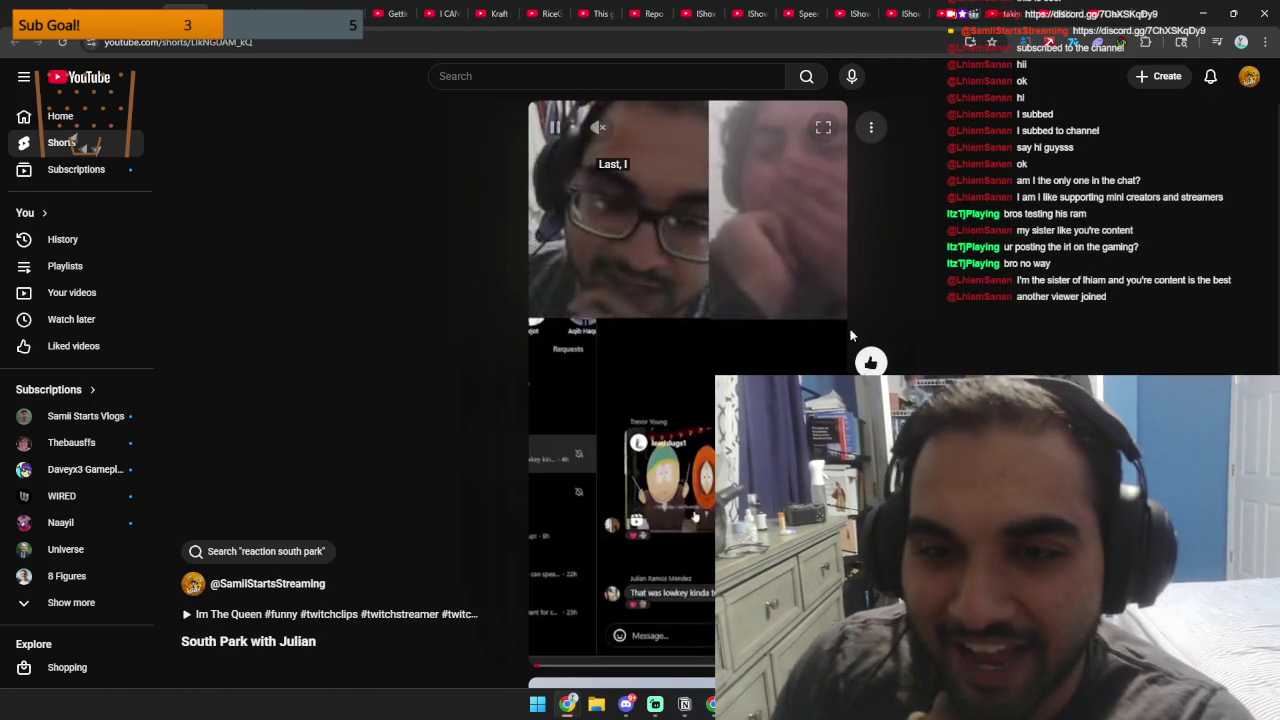
{"action": "scroll", "coordinate": [251, 105], "scroll_direction": "down", "scroll_amount": 1}
{"action": "key", "text": "alt+Tab"}
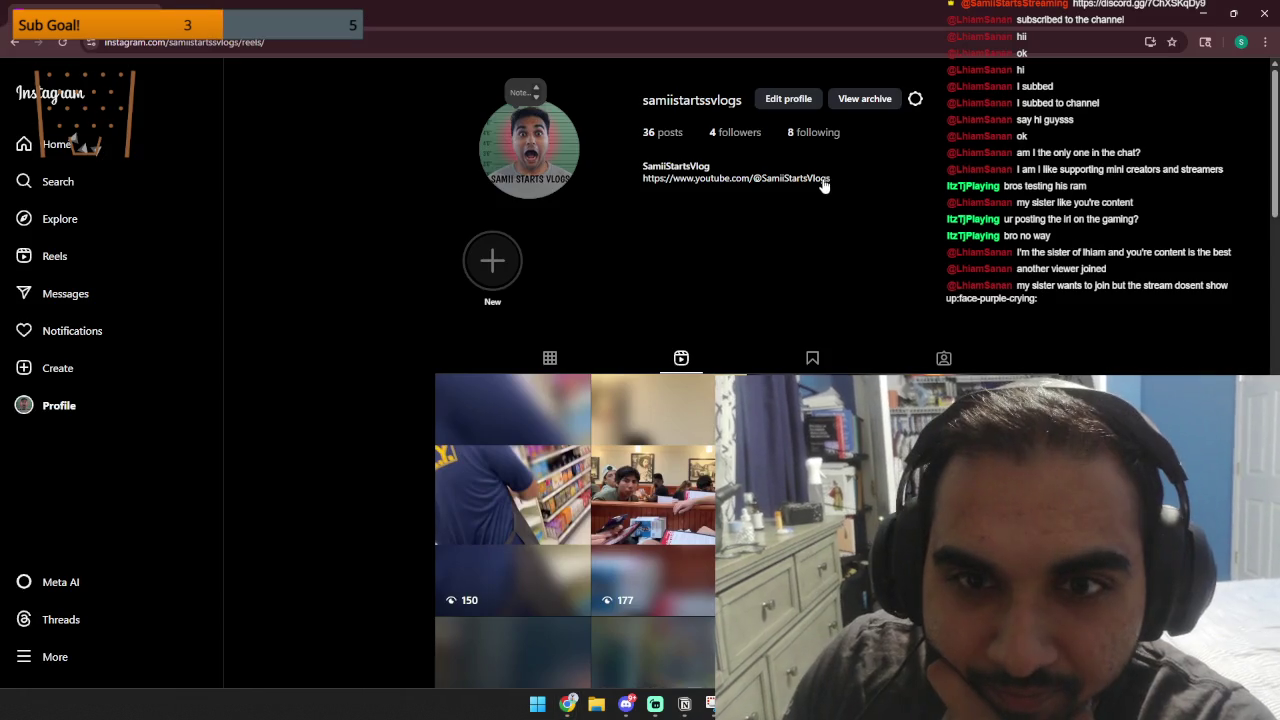
Paste the Discord promo into the Instagram bio, undo it to keep the YouTube link, and open a new tab.
{"action": "left_click", "coordinate": [789, 99]}
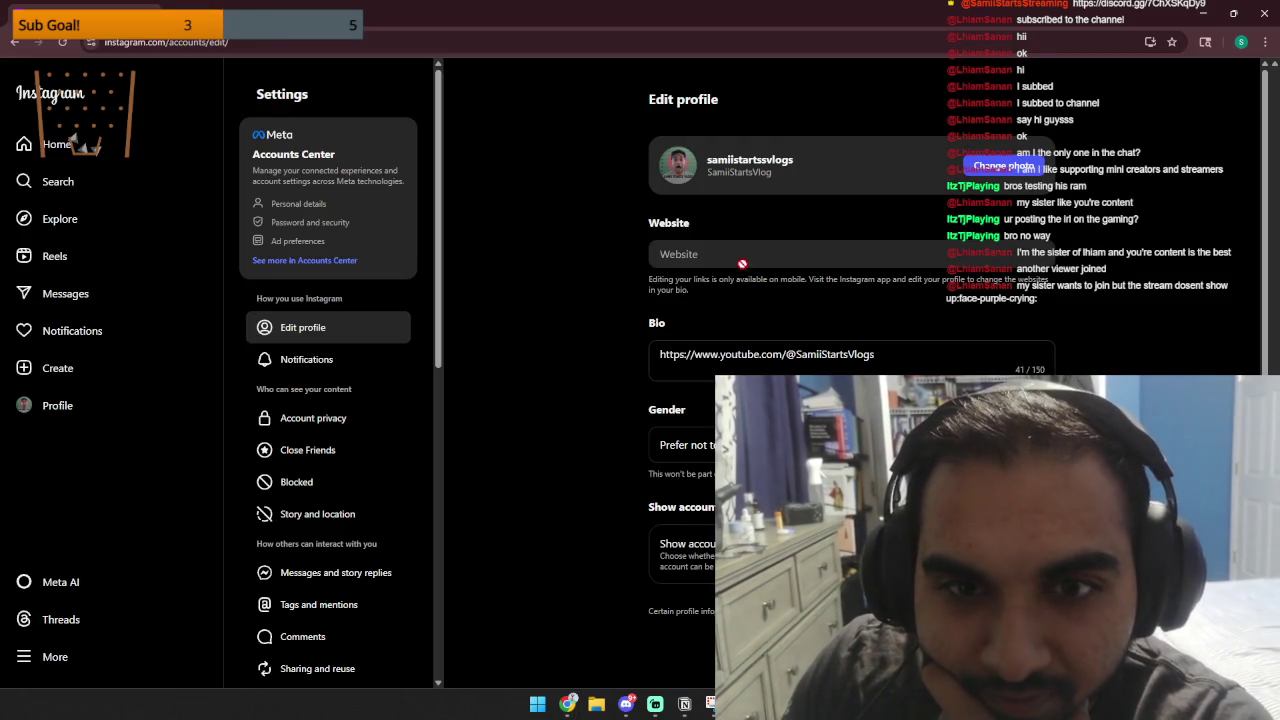
{"action": "type", "text": "Make sure to check out our growing discord community for more content! Link in channel info and video description!"}
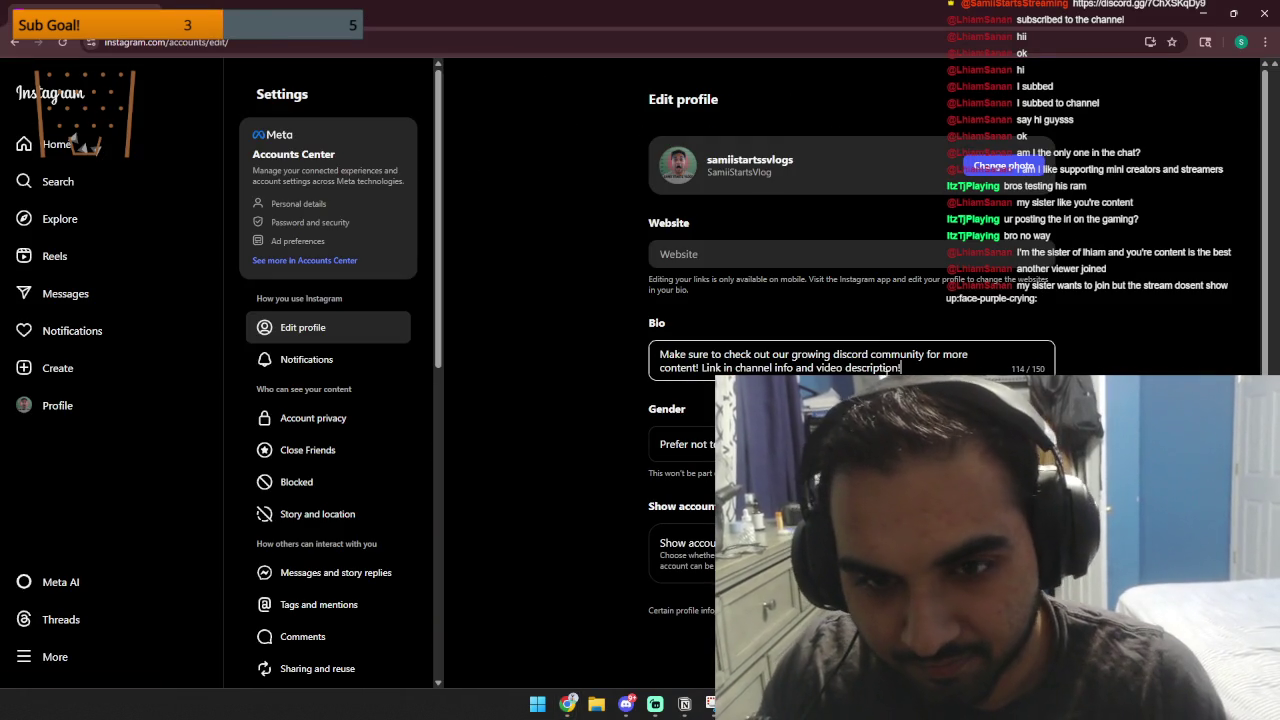
{"action": "key", "text": "ctrl+z"}
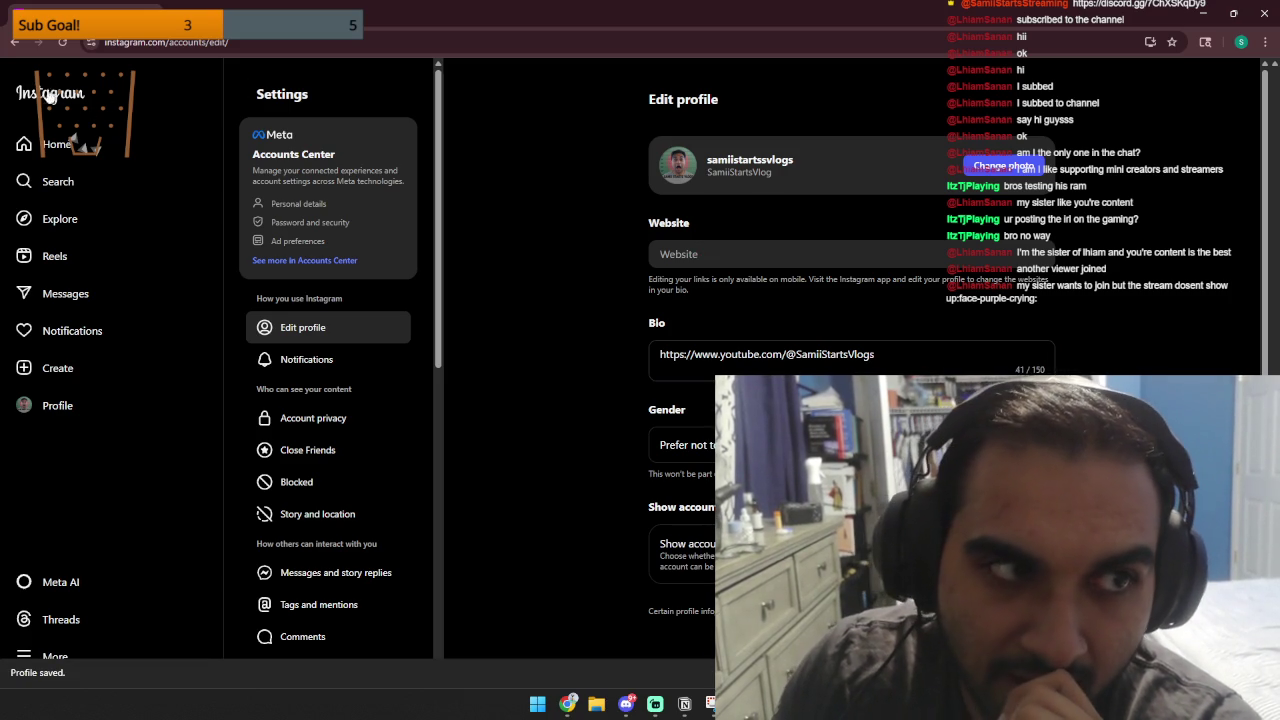
{"action": "key", "text": "ctrl+t"}
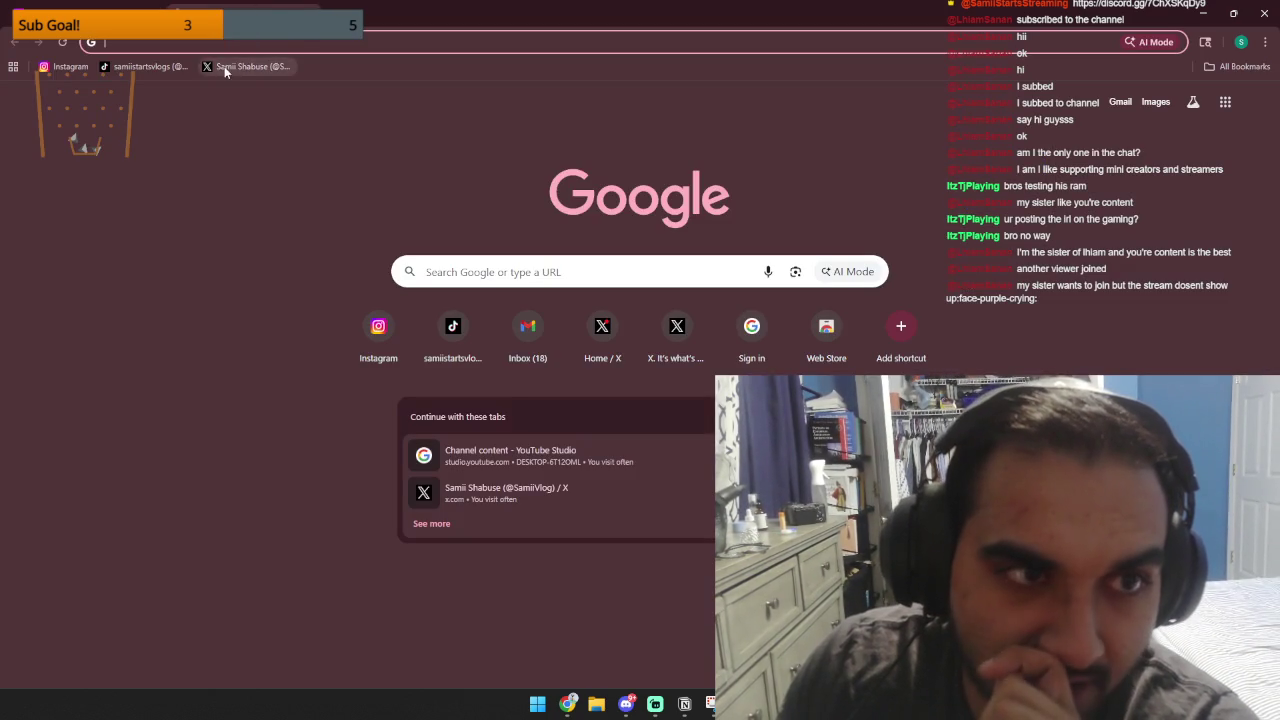
Confirm the TikTok bio shows the YouTube link, then open a new tab in the ChatGPT browser window.
{"action": "left_click", "coordinate": [183, 64]}
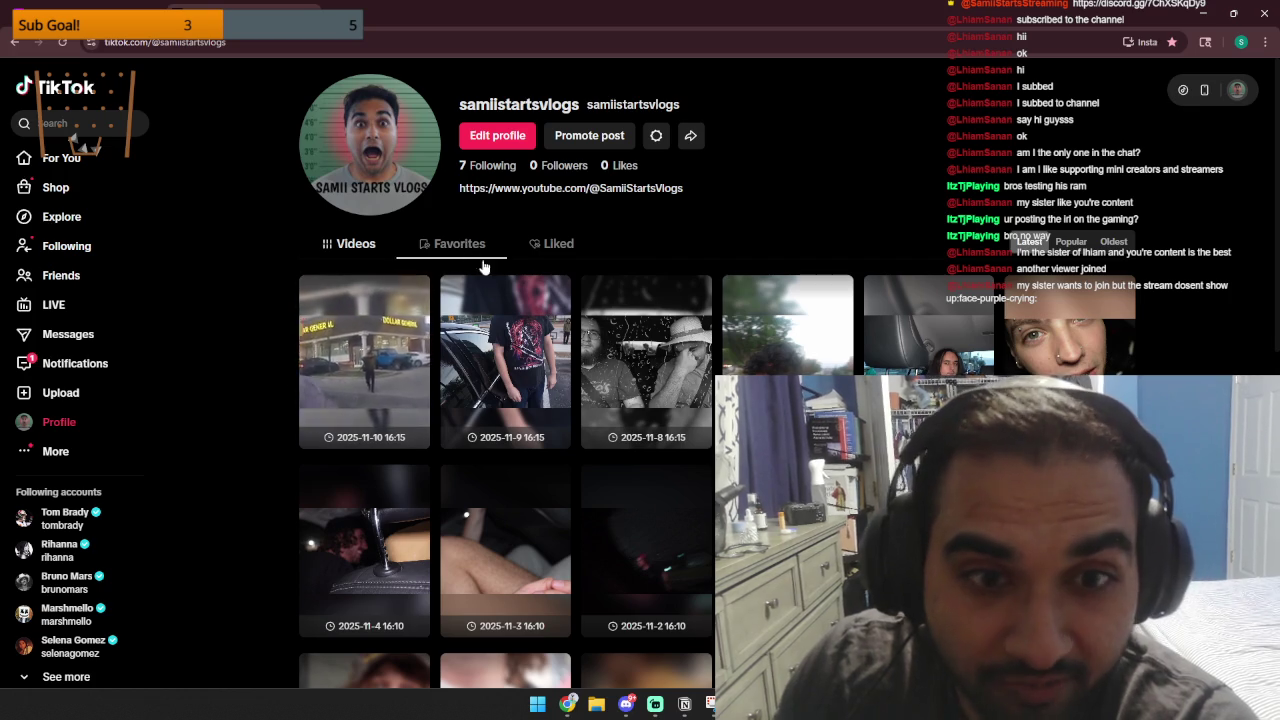
{"action": "scroll", "coordinate": [460, 246], "scroll_direction": "down", "scroll_amount": 8}
{"action": "scroll", "coordinate": [460, 246], "scroll_direction": "down", "scroll_amount": 10}
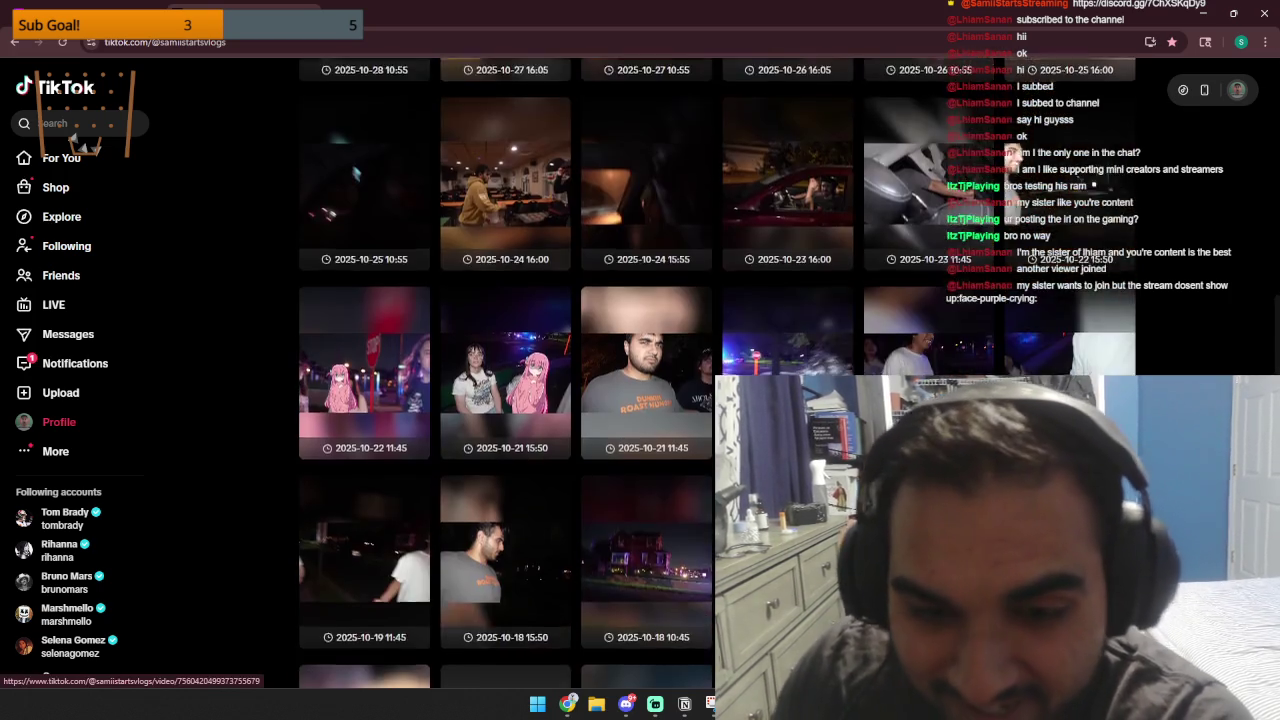
{"action": "scroll", "coordinate": [697, 412], "scroll_direction": "up", "scroll_amount": 20}
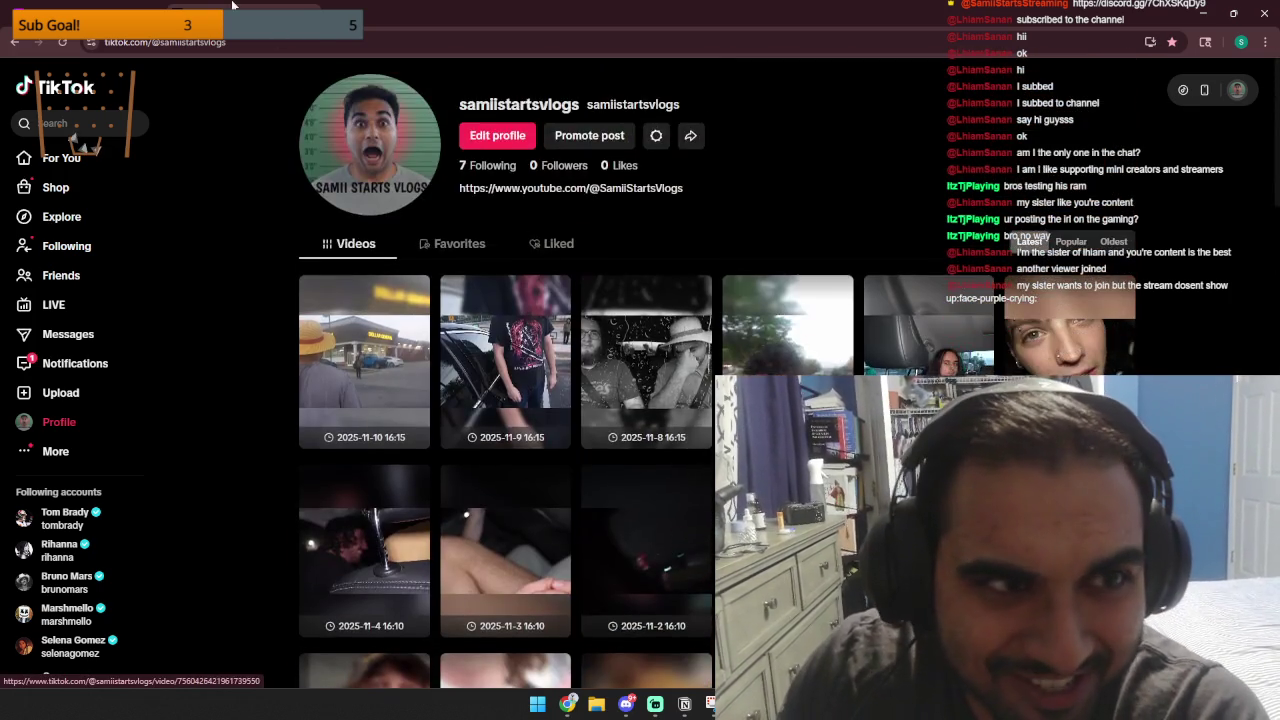
{"action": "left_click", "coordinate": [232, 5]}
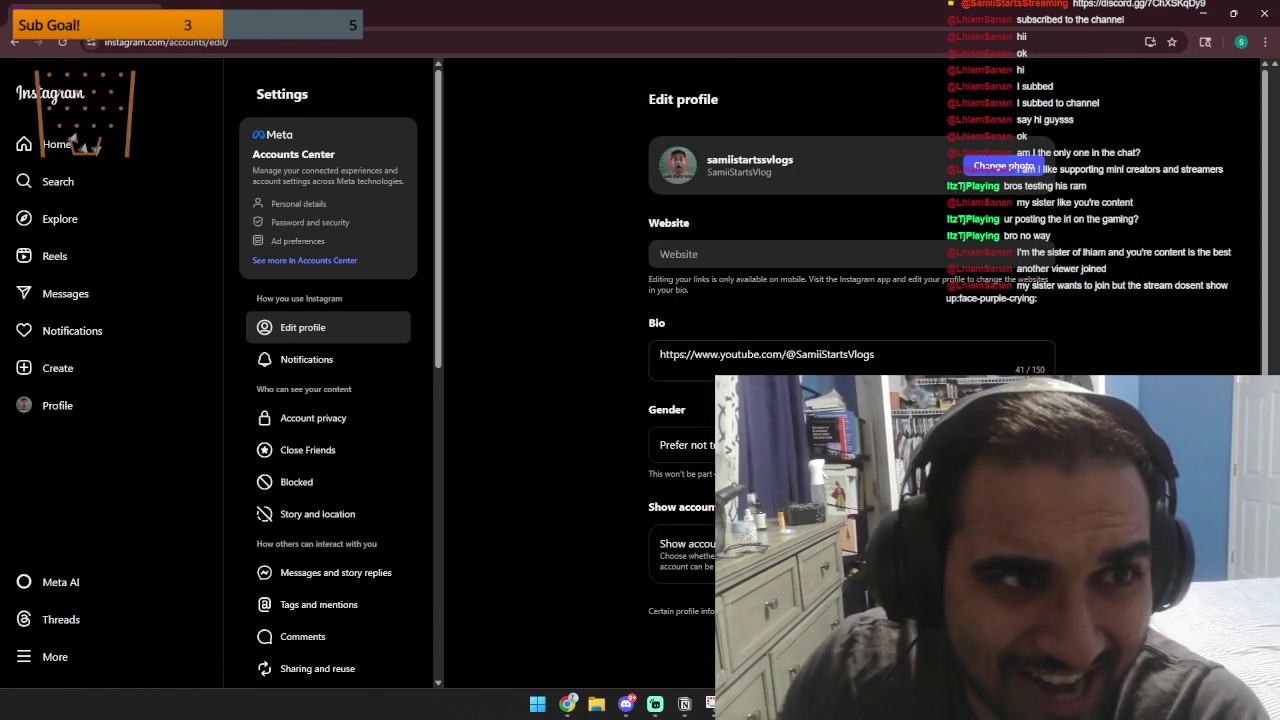
{"action": "key", "text": "alt+Tab"}
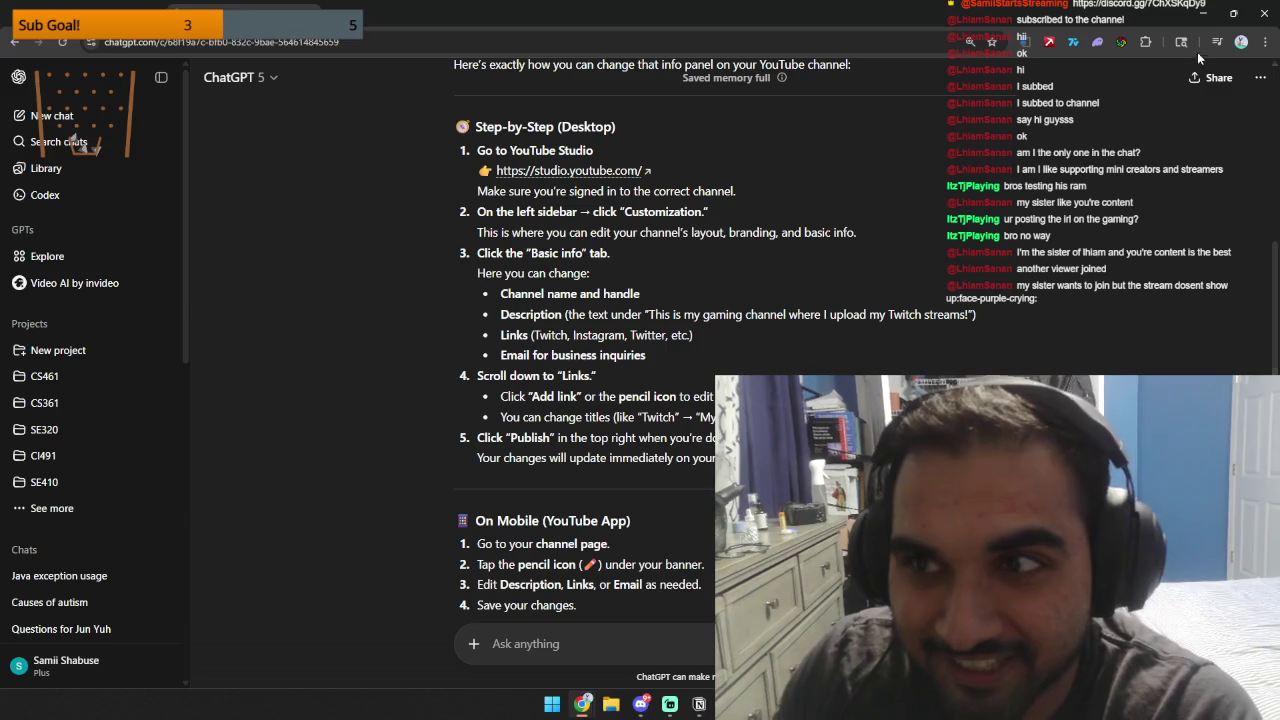
{"action": "key", "text": "ctrl+t"}
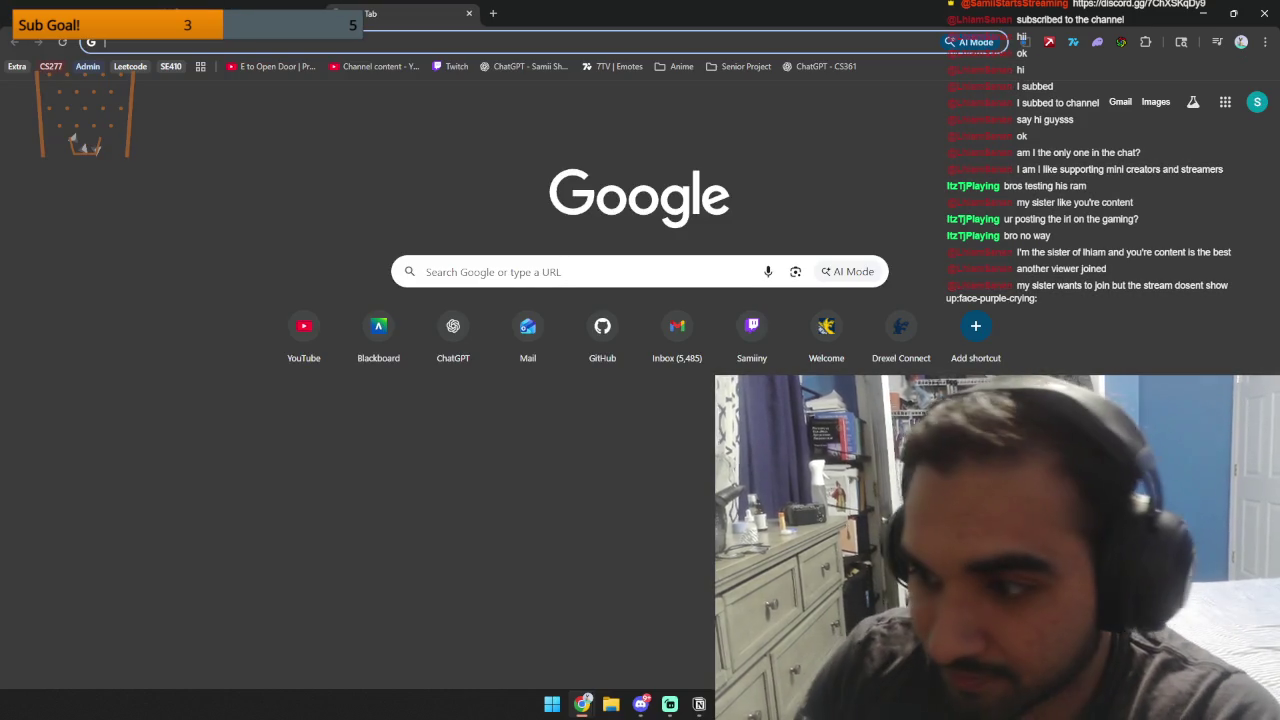
Load YouTube and switch to the Vlogs channel account.
{"action": "type", "text": "y"}
{"action": "key", "text": "Return"}
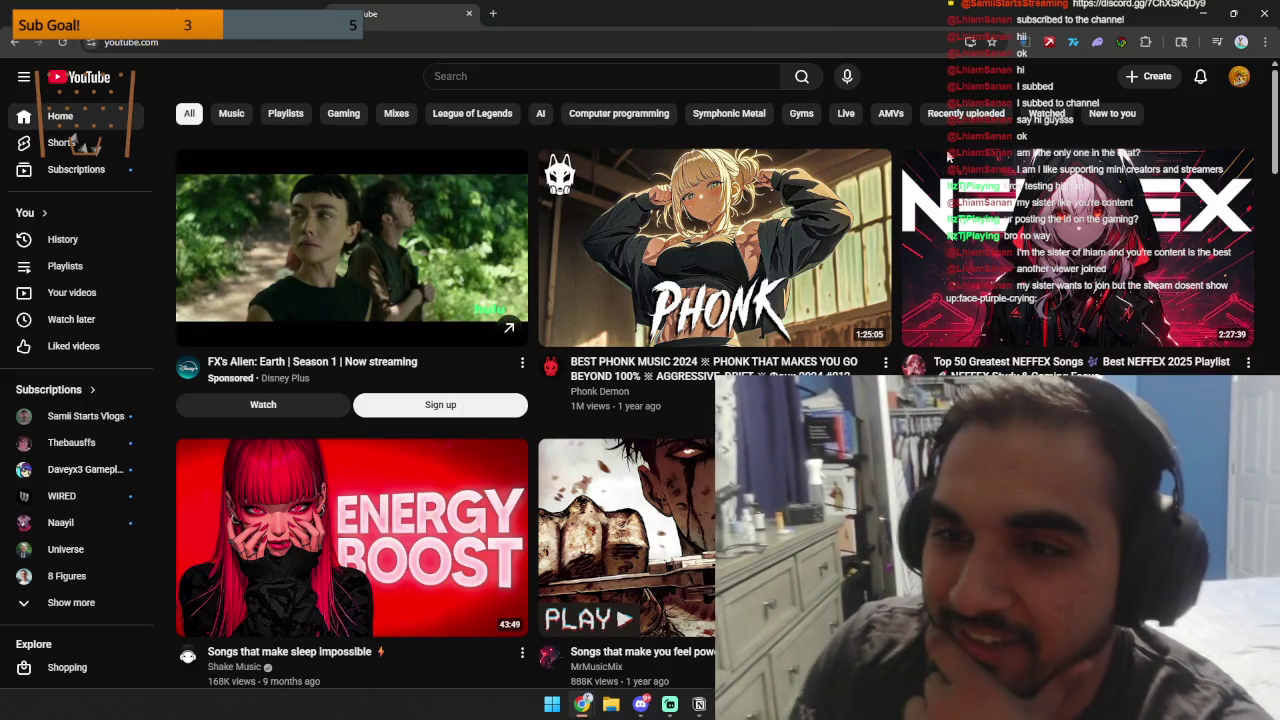
{"action": "left_click", "coordinate": [1240, 79]}
{"action": "left_click", "coordinate": [1185, 210]}
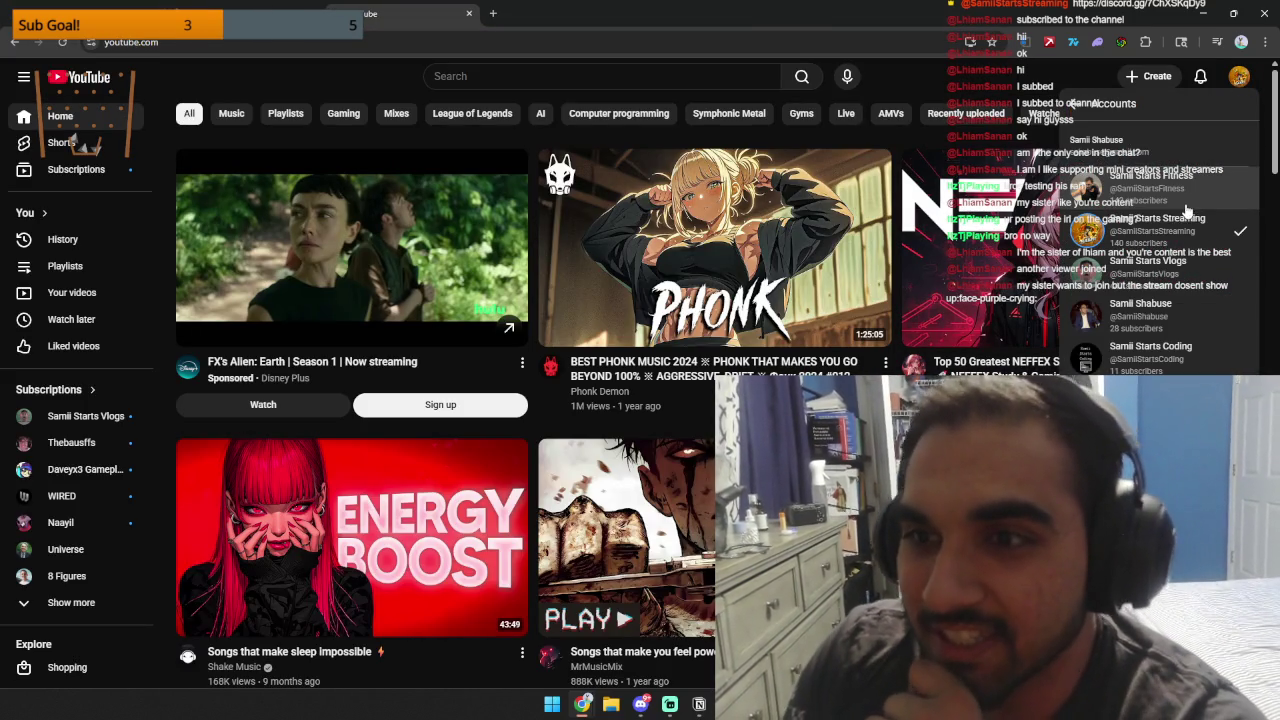
{"action": "left_click", "coordinate": [1160, 273]}
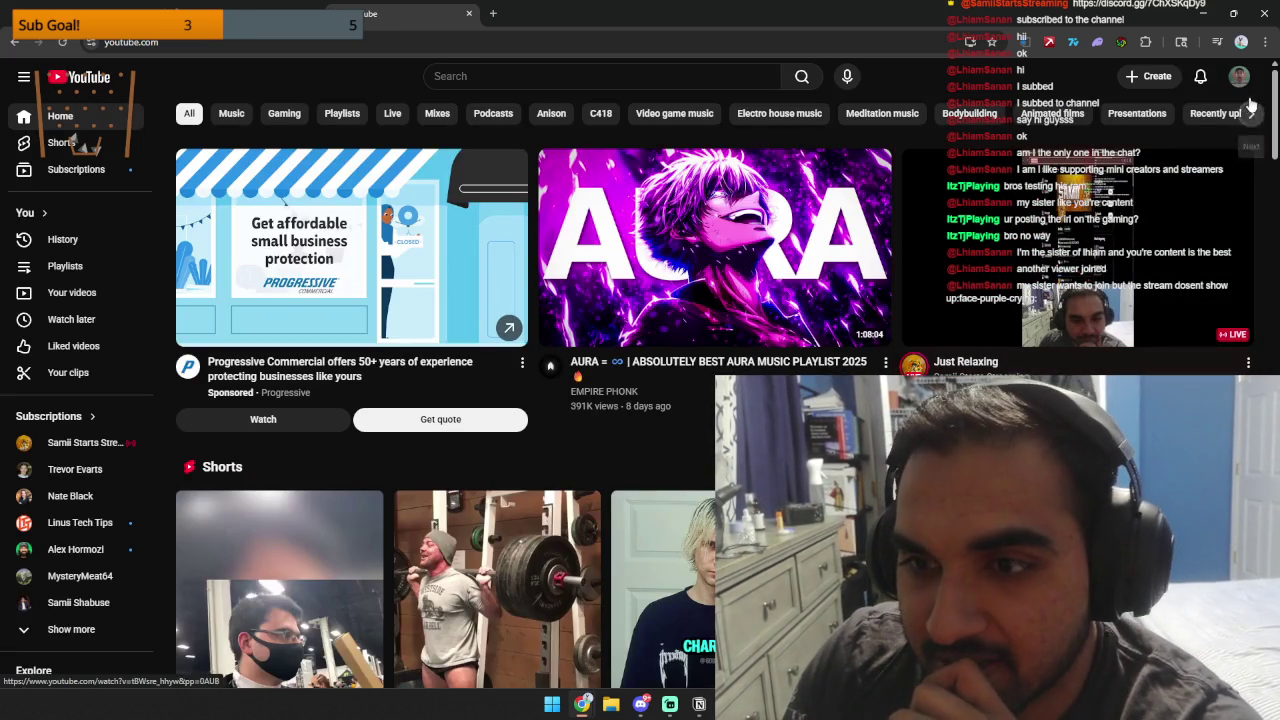
Open the Vlogs channel page, view its description and links, then go to Customize channel.
{"action": "left_click", "coordinate": [1240, 78]}
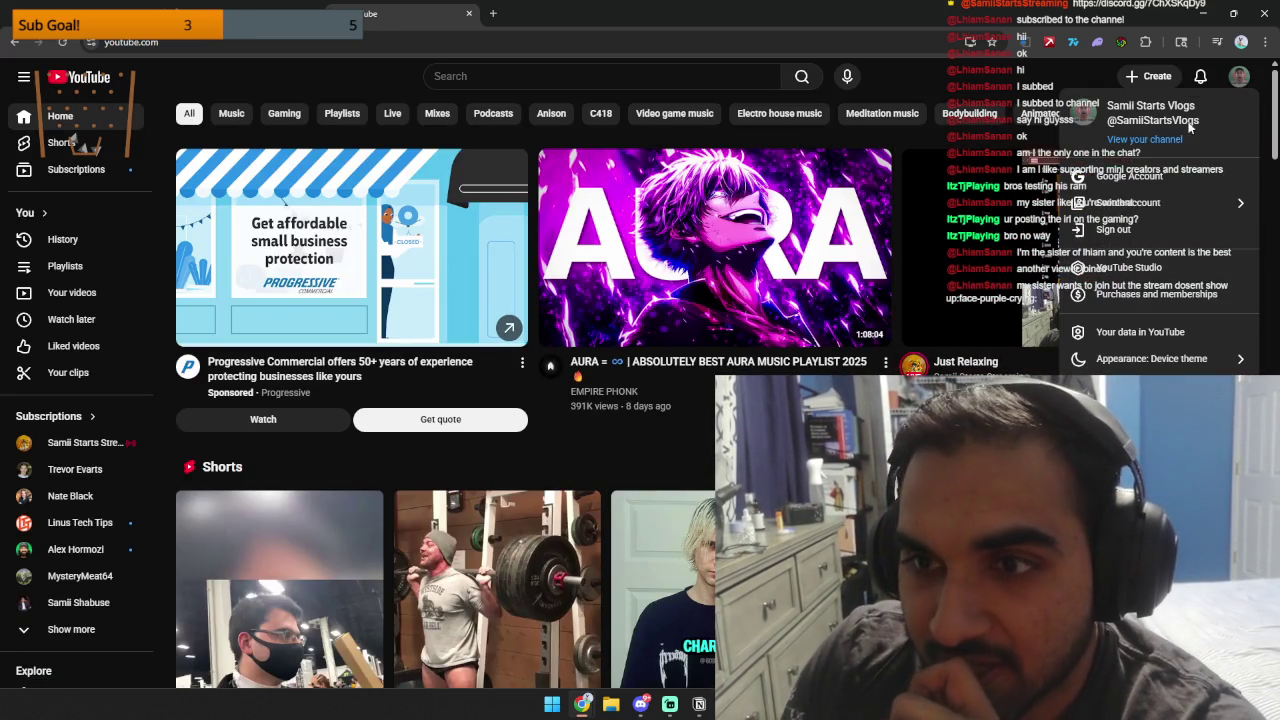
{"action": "left_click", "coordinate": [1146, 141]}
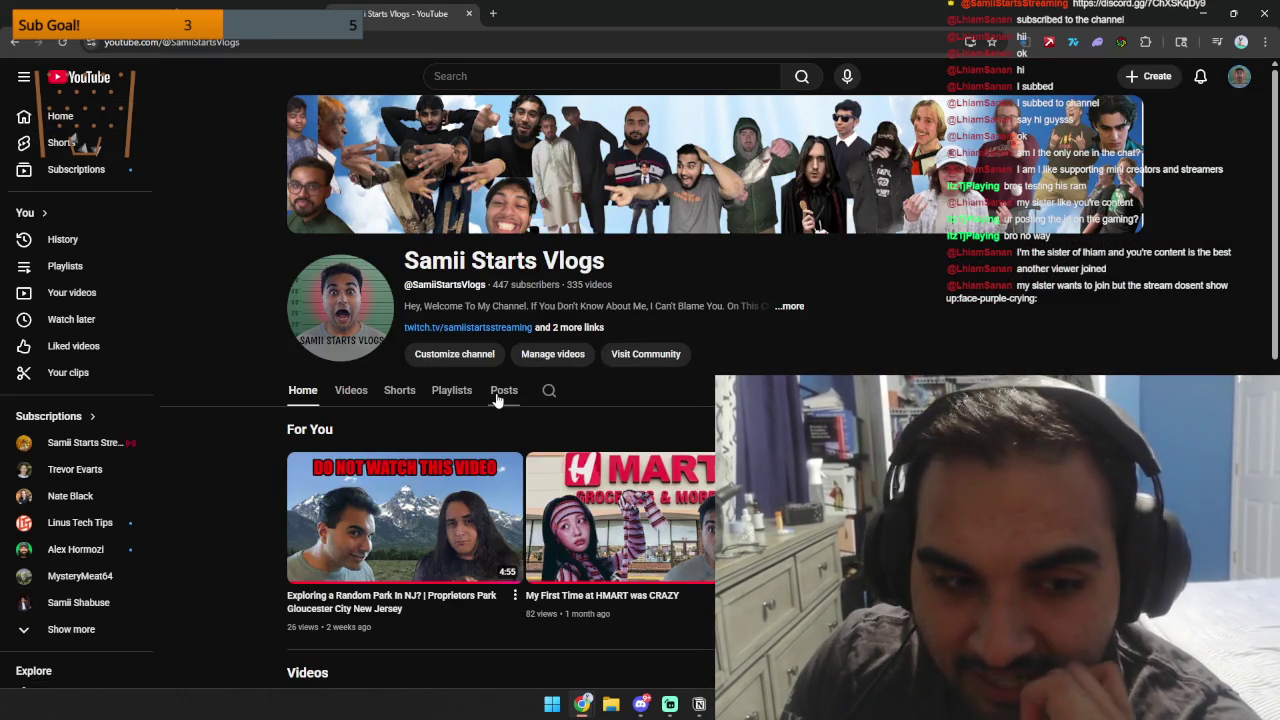
{"action": "left_click", "coordinate": [362, 398]}
{"action": "left_click", "coordinate": [579, 330]}
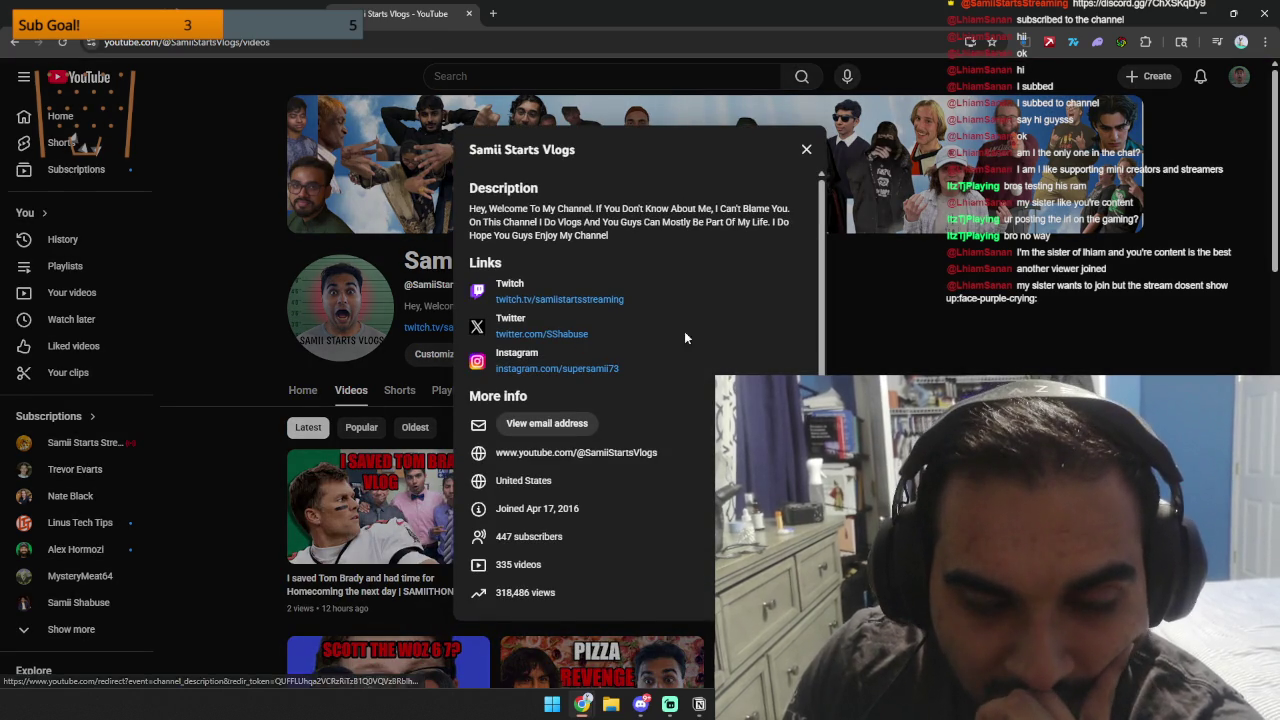
{"action": "left_click", "coordinate": [888, 326]}
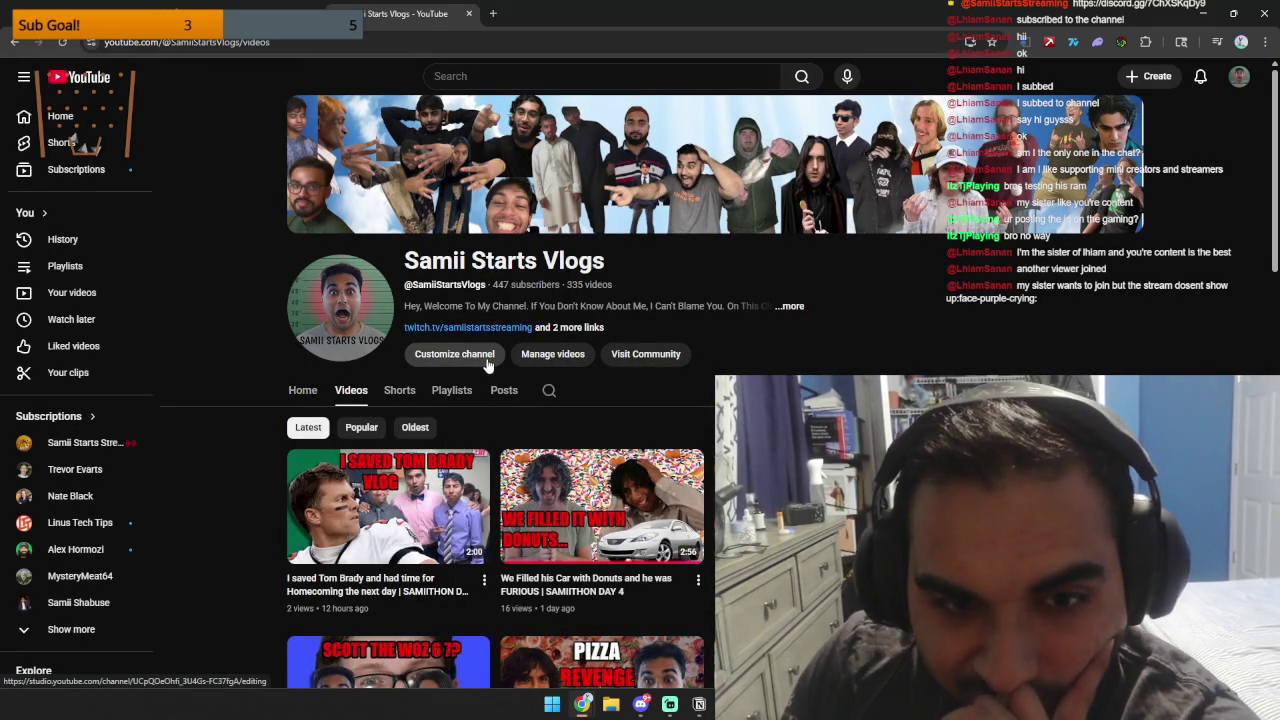
{"action": "left_click", "coordinate": [487, 362]}
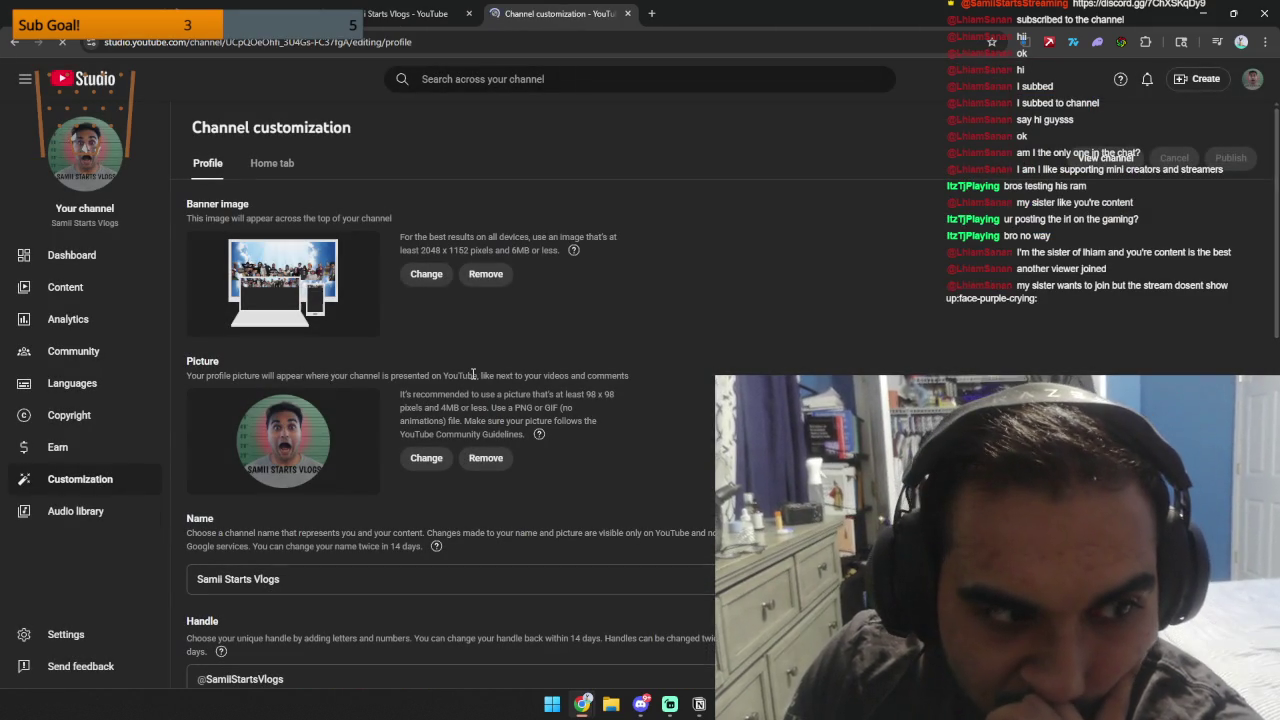
Review the Vlogs channel's links, then in a new YouTube tab switch to the Streaming channel account.
{"action": "scroll", "coordinate": [484, 437], "scroll_direction": "down", "scroll_amount": 2}
{"action": "scroll", "coordinate": [484, 437], "scroll_direction": "down", "scroll_amount": 8}
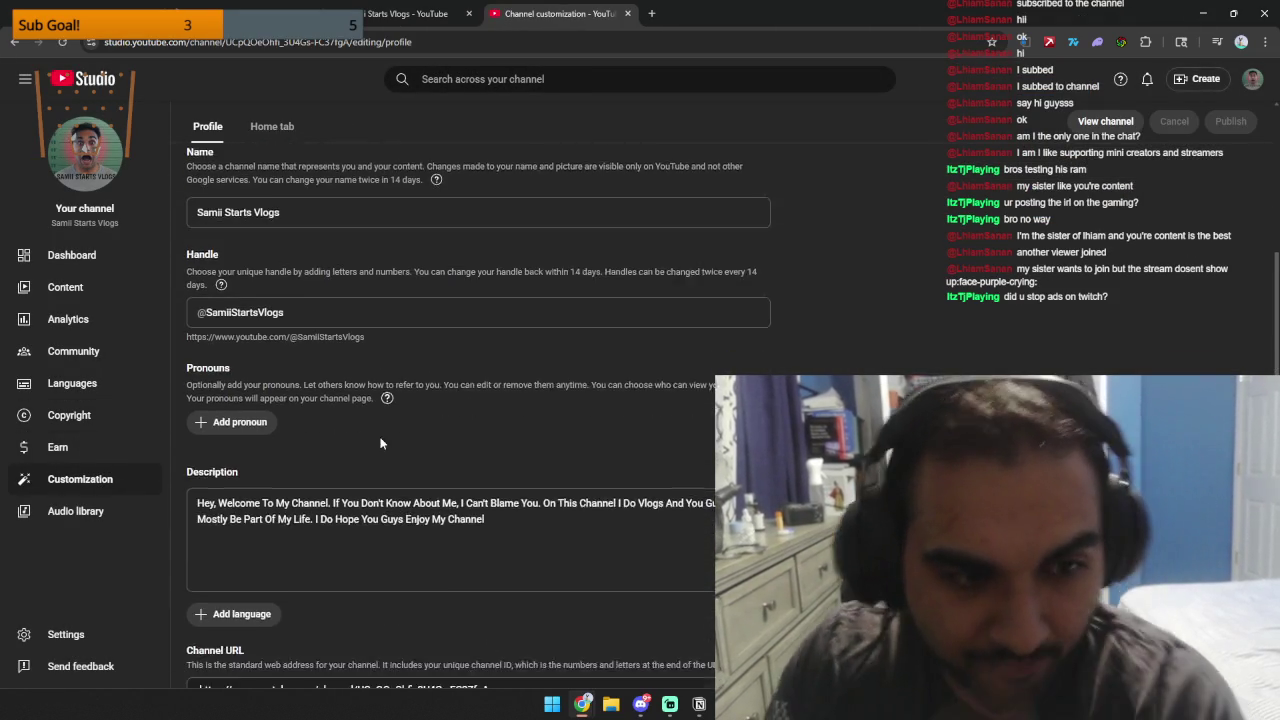
{"action": "left_click", "coordinate": [651, 13]}
{"action": "type", "text": "youtube"}
{"action": "key", "text": "Return"}
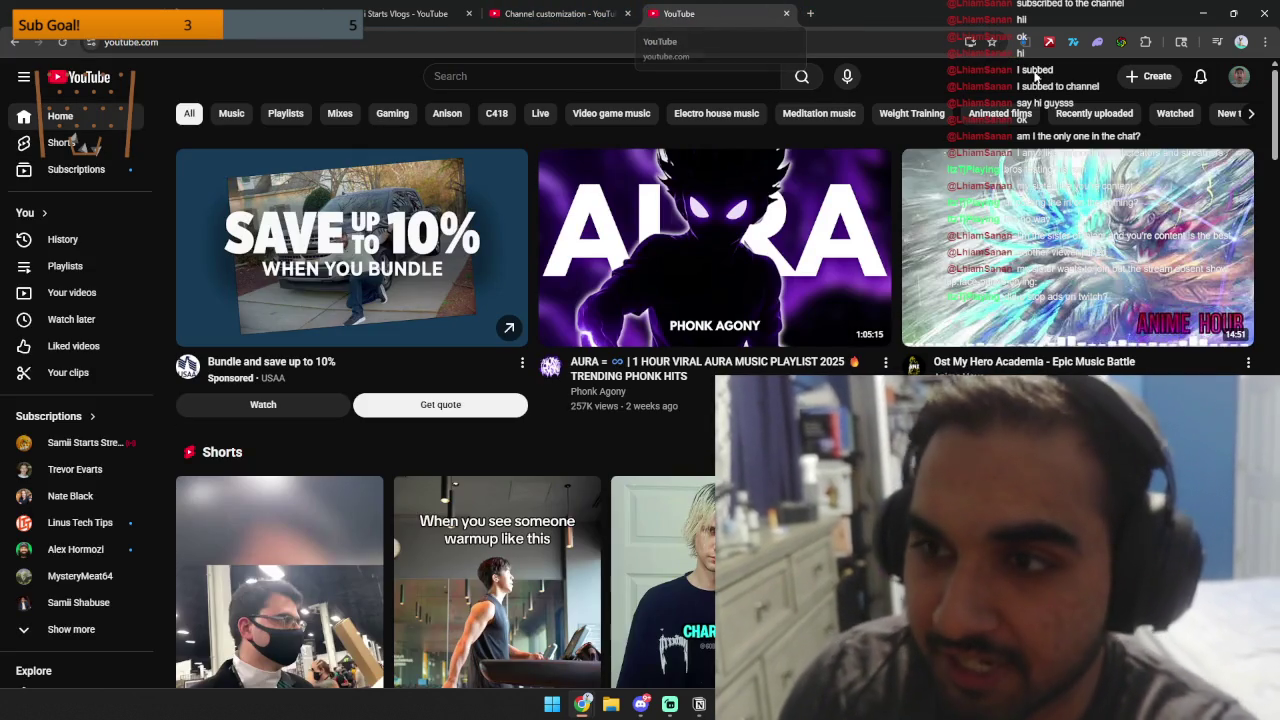
{"action": "left_click", "coordinate": [1239, 77]}
{"action": "left_click", "coordinate": [1162, 204]}
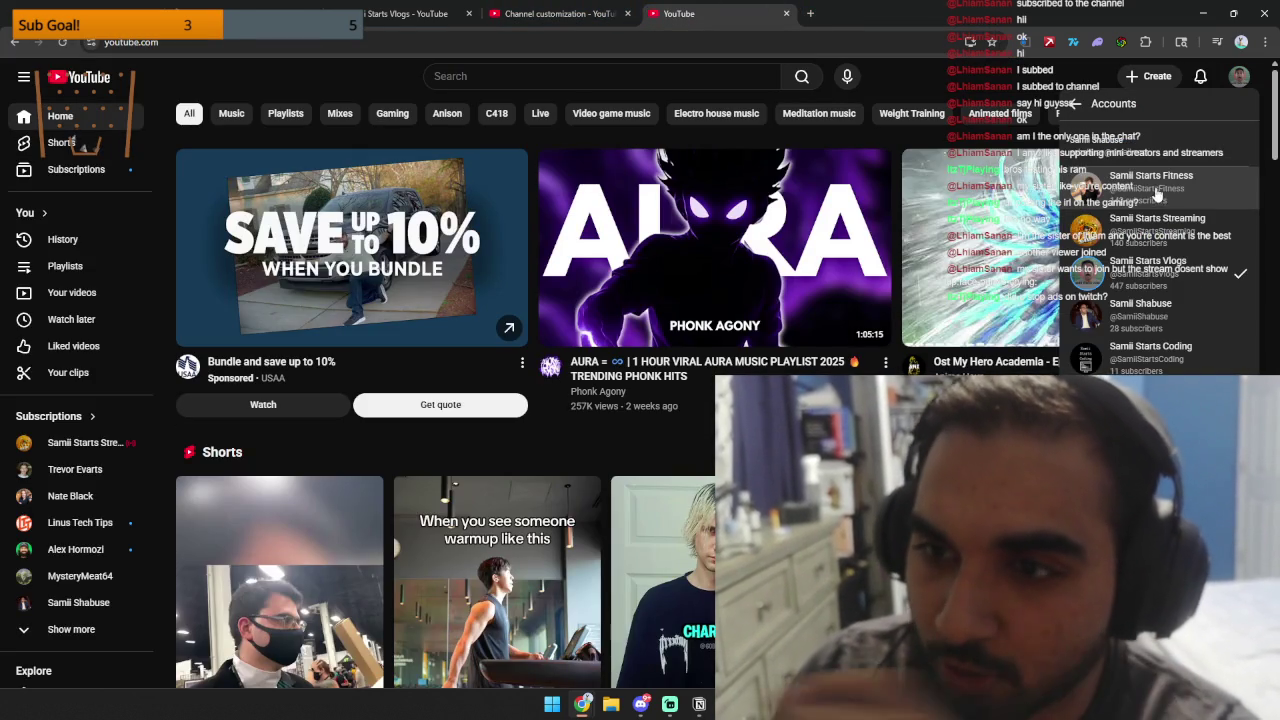
{"action": "left_click", "coordinate": [1132, 225]}
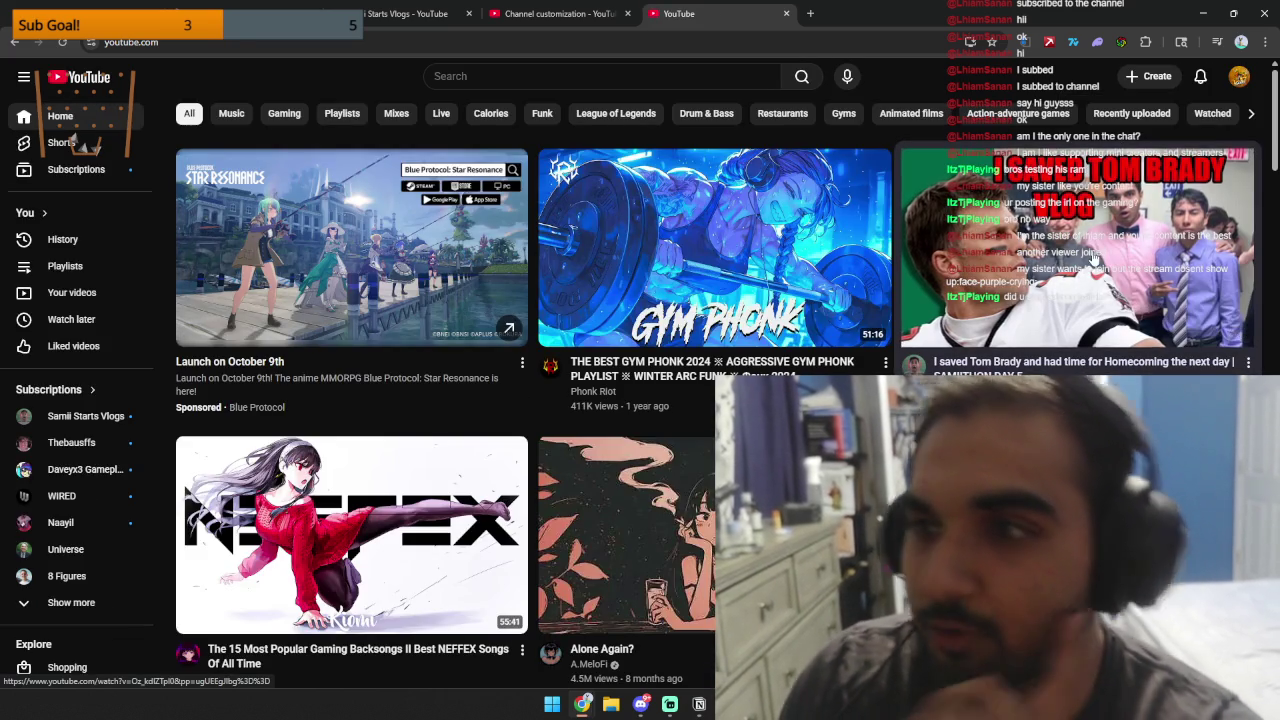
Visit the Streaming channel's page and account settings, then return to the home feed.
{"action": "left_click", "coordinate": [1239, 76]}
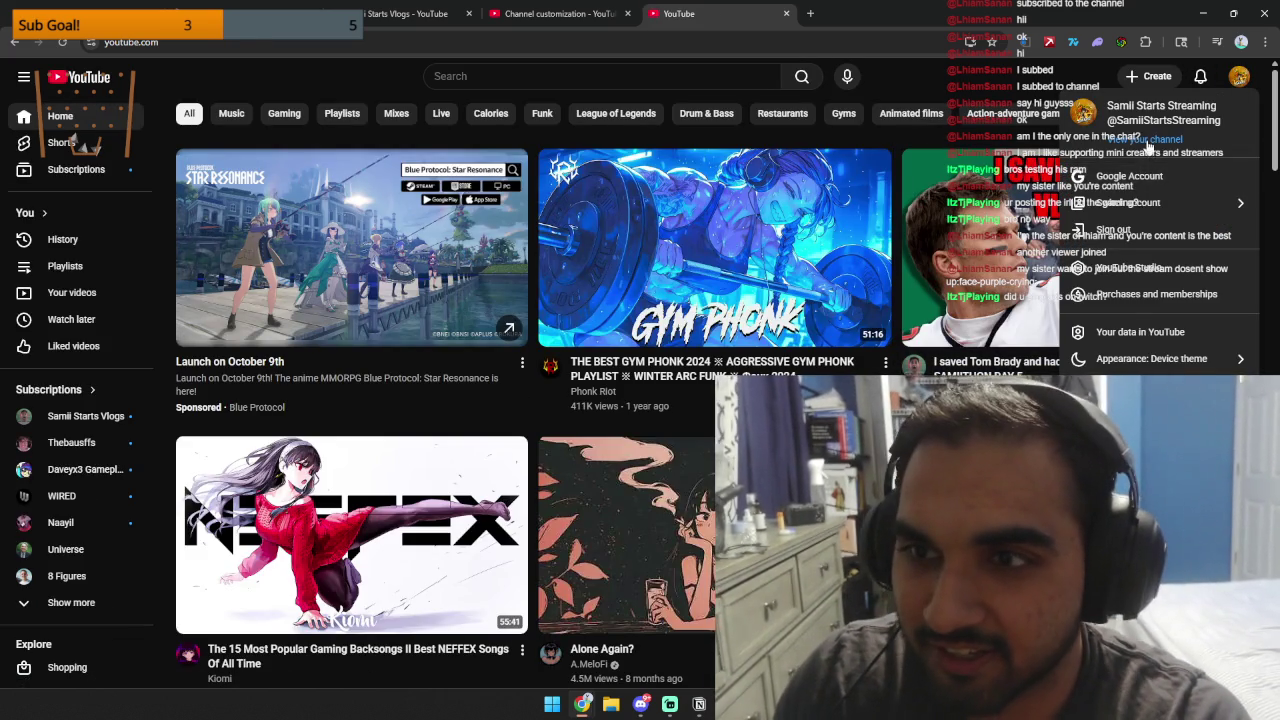
{"action": "left_click", "coordinate": [1145, 141]}
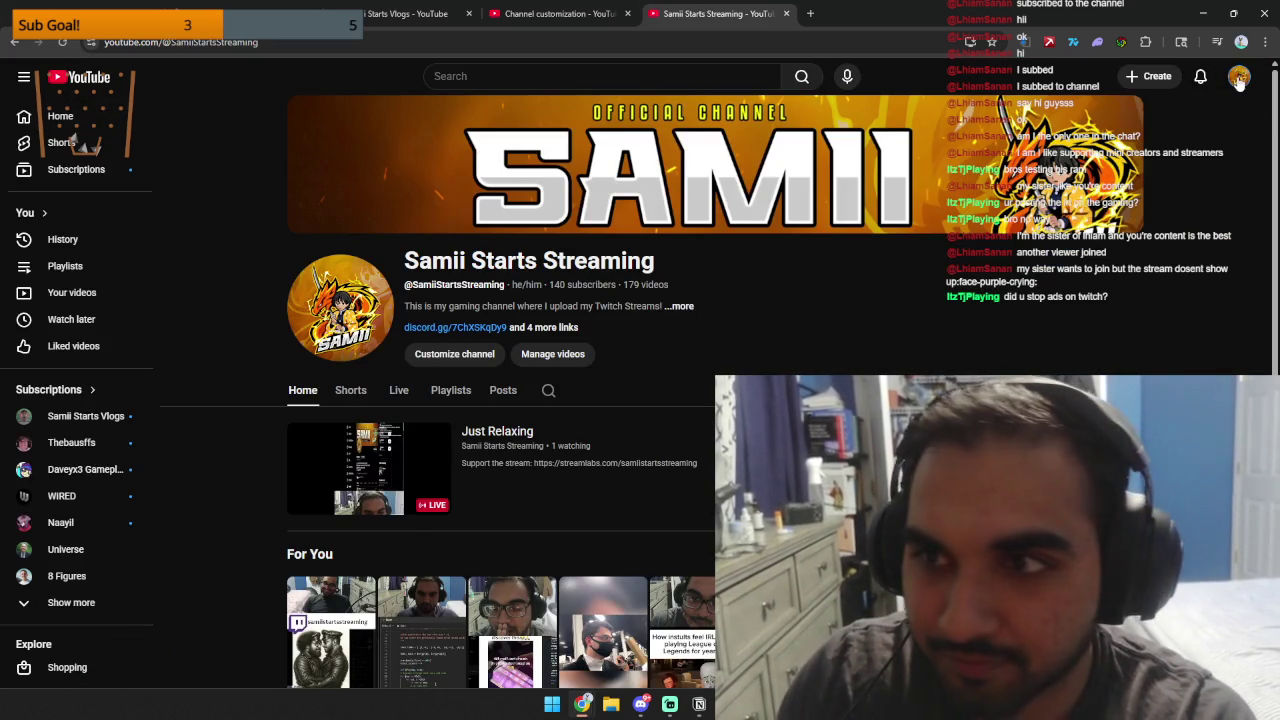
{"action": "left_click", "coordinate": [1239, 76]}
{"action": "left_click", "coordinate": [1130, 530]}
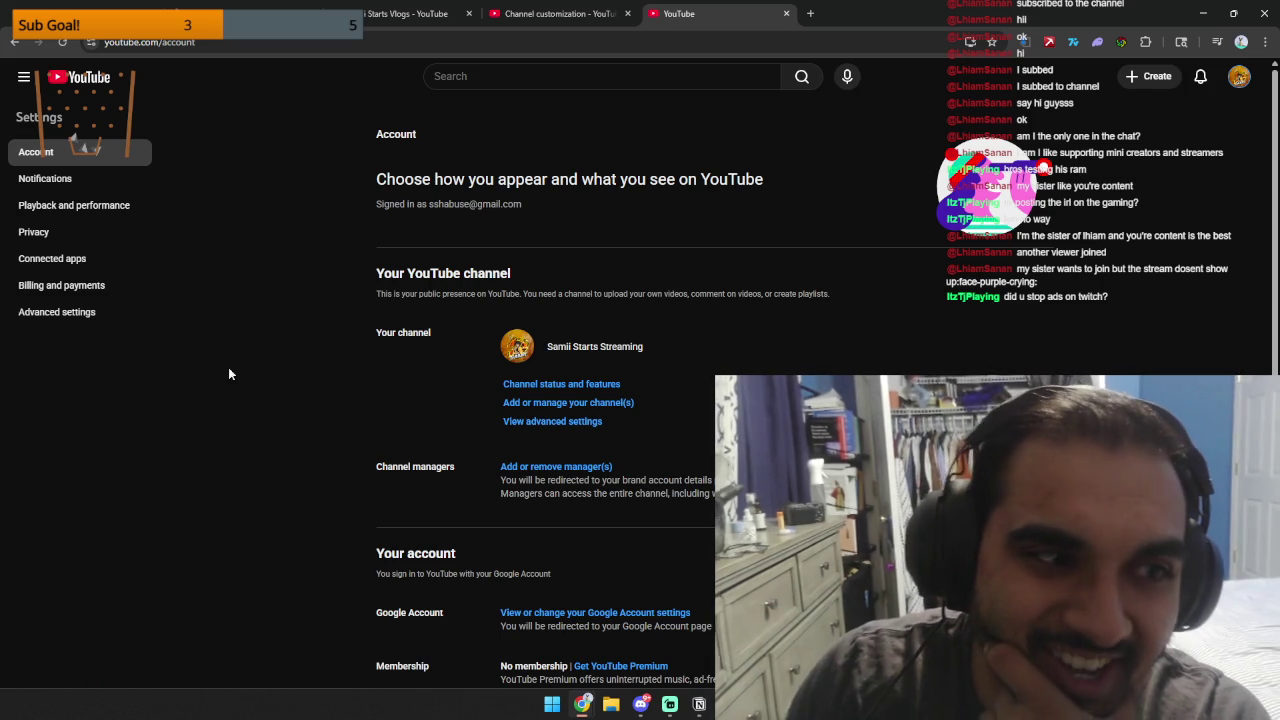
{"action": "key", "text": "alt+Left"}
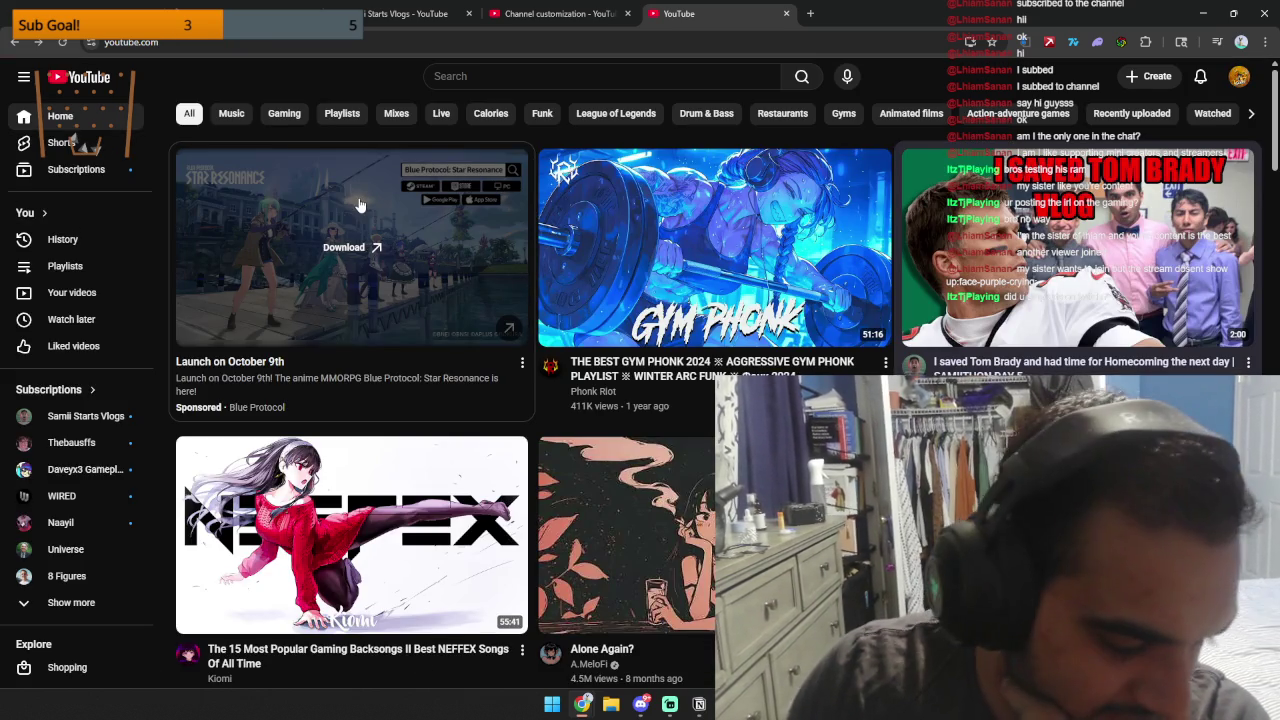
{"action": "left_click", "coordinate": [1239, 77]}
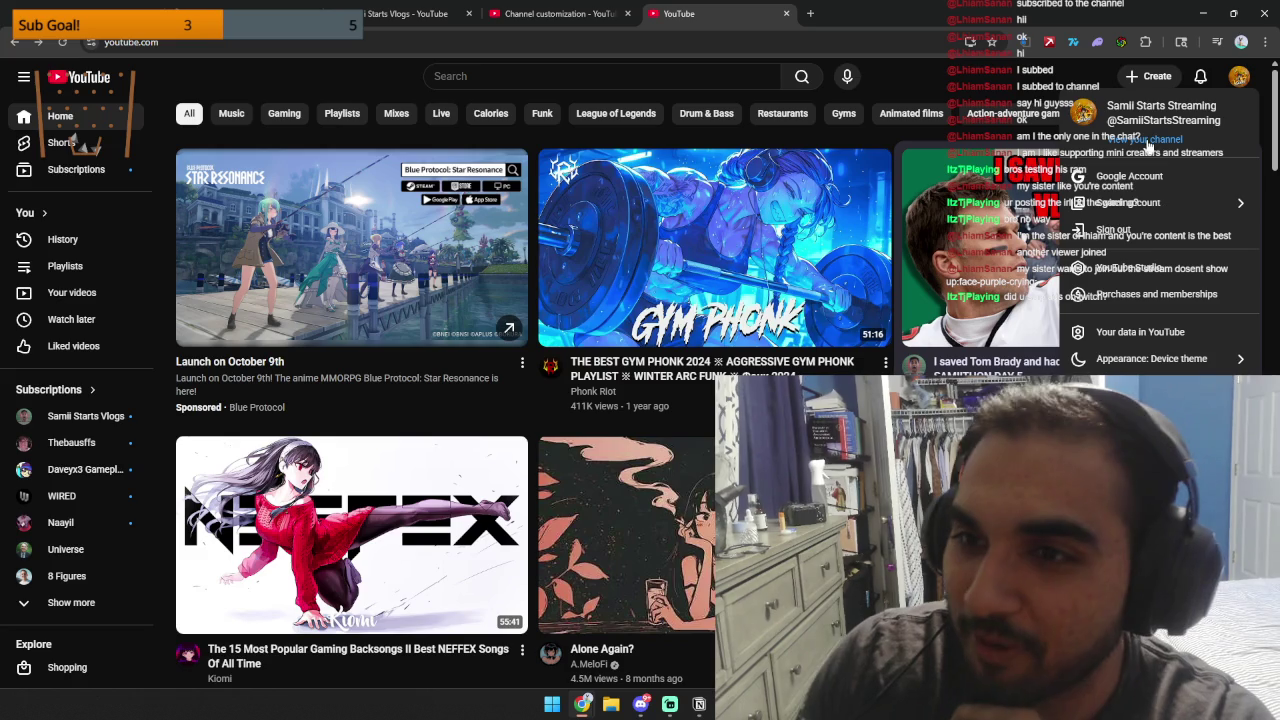
Open the Streaming channel's customization and tile it beside the Vlogs customization window.
{"action": "left_click", "coordinate": [1140, 267]}
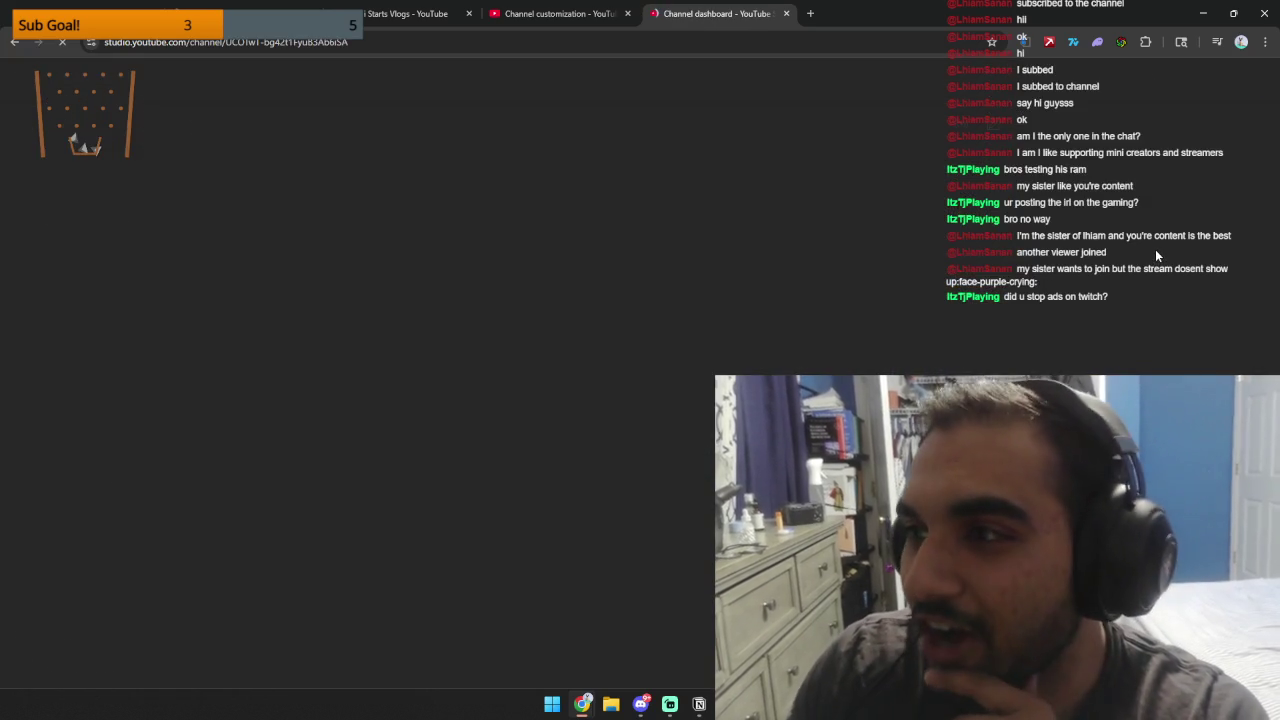
{"action": "left_click", "coordinate": [126, 449]}
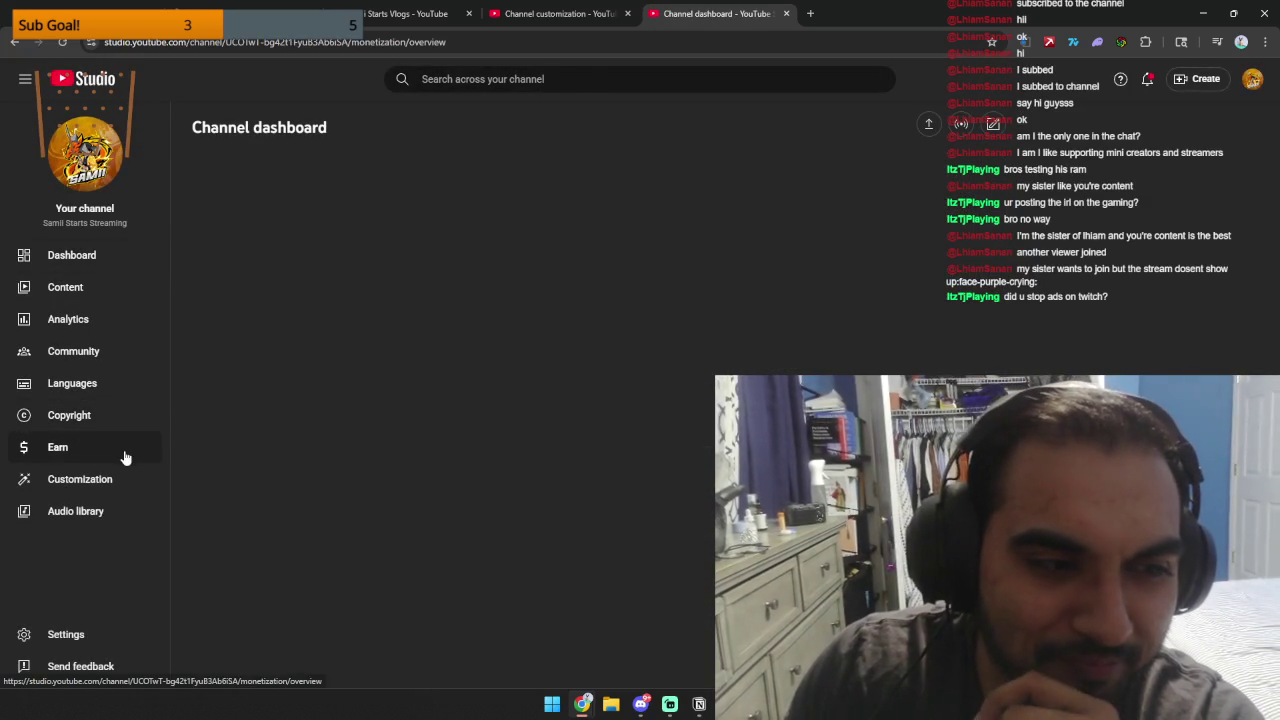
{"action": "left_click", "coordinate": [116, 479]}
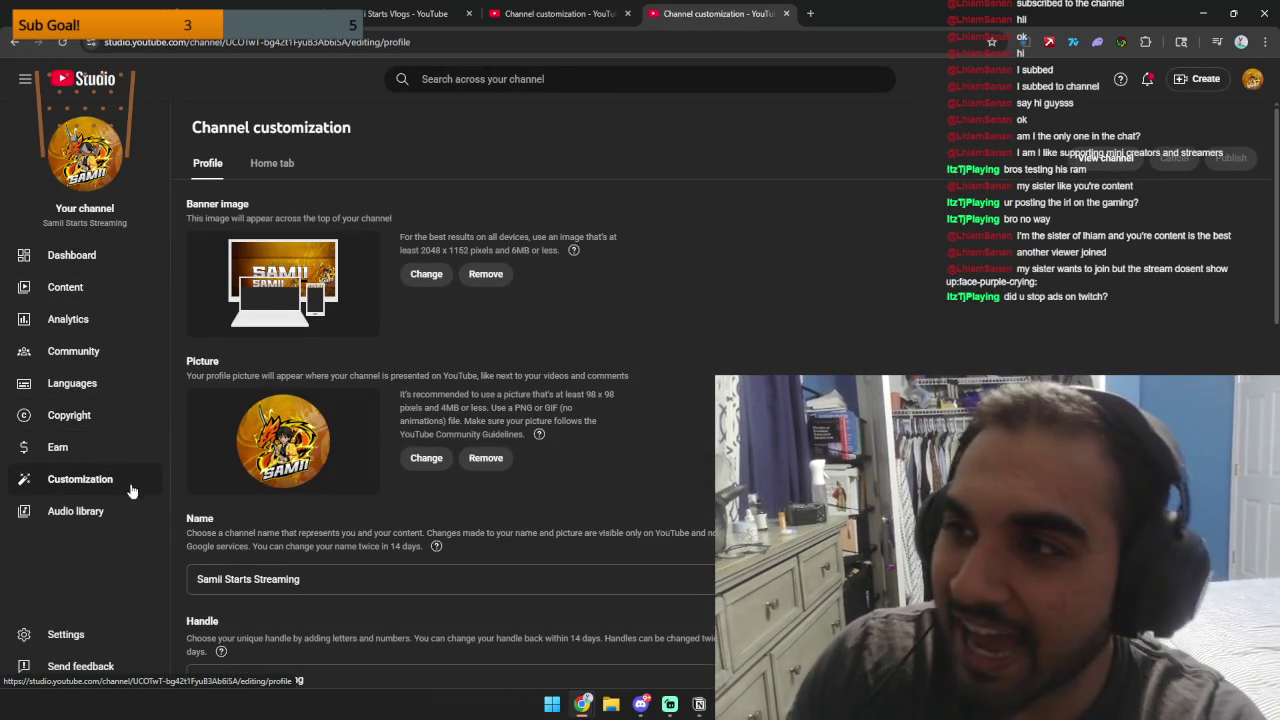
{"action": "scroll", "coordinate": [432, 445], "scroll_direction": "down", "scroll_amount": 7}
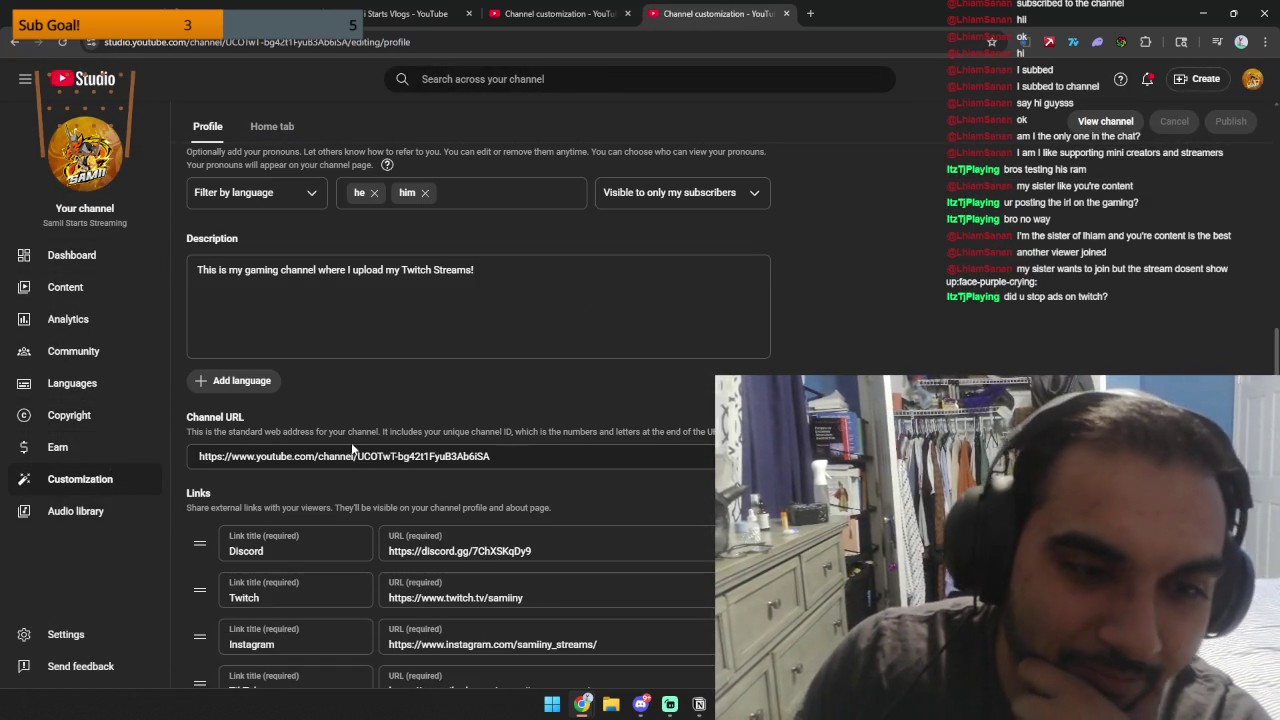
{"action": "scroll", "coordinate": [448, 432], "scroll_direction": "down", "scroll_amount": 5}
{"action": "left_click_drag", "start_coordinate": [720, 13], "coordinate": [923, 138]}
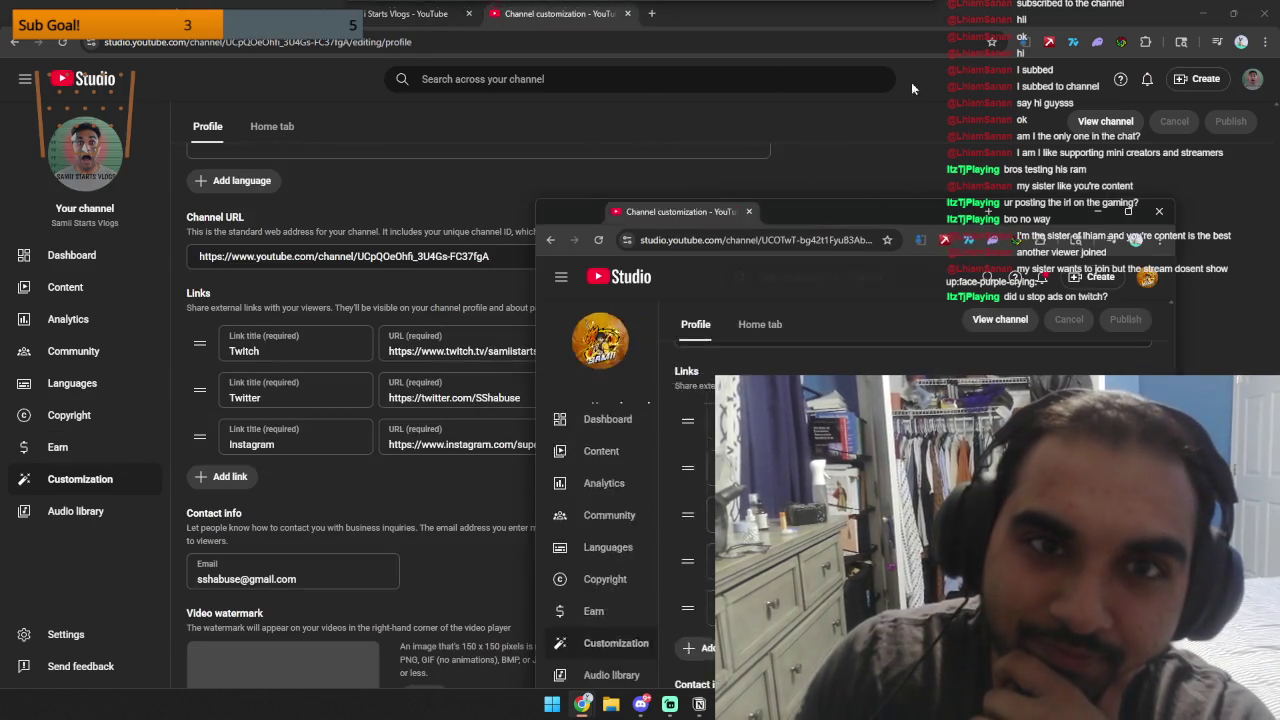
{"action": "left_click", "coordinate": [614, 113]}
{"action": "mouse_move", "coordinate": [614, 113]}
{"action": "left_mouse_down"}
{"action": "mouse_move", "coordinate": [535, 28]}
{"action": "mouse_move", "coordinate": [400, 45]}
{"action": "left_mouse_up"}
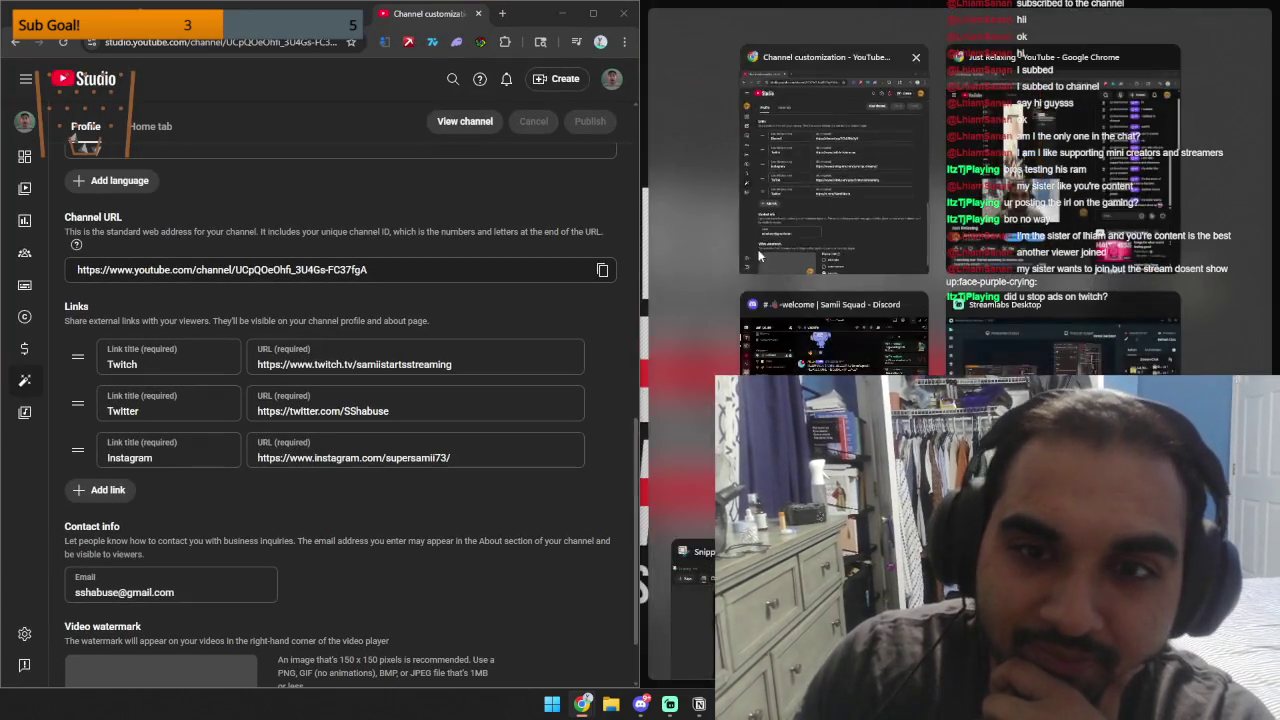
{"action": "left_click", "coordinate": [850, 200]}
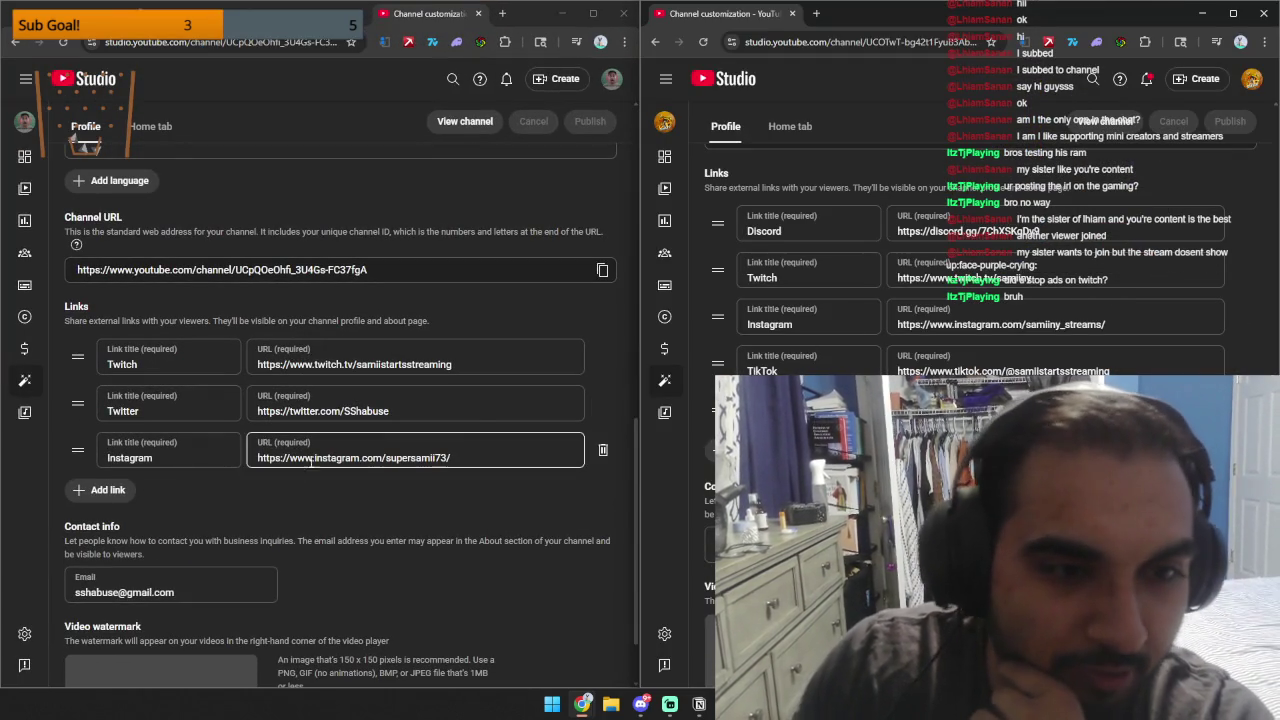
Add the Streaming channel's Discord link to Vlogs and move it to the top.
{"action": "left_click", "coordinate": [100, 493]}
{"action": "type", "text": "Discord"}
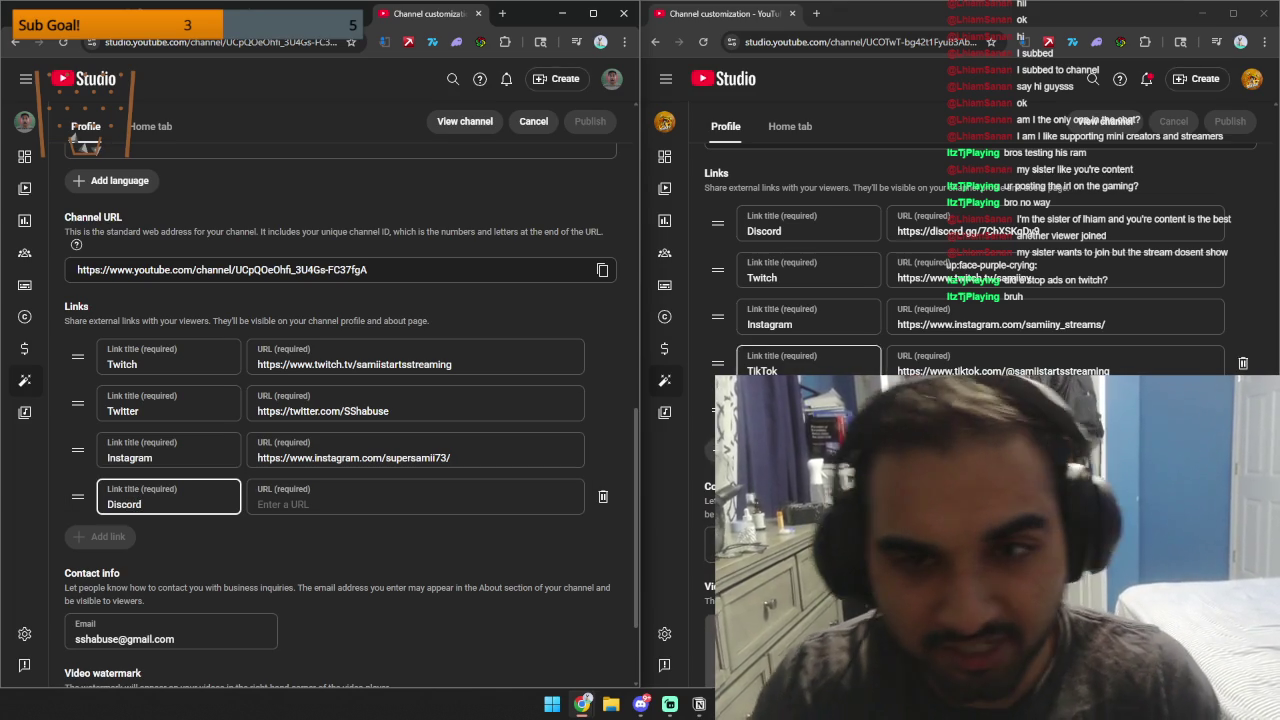
{"action": "left_click", "coordinate": [988, 227]}
{"action": "left_click", "coordinate": [309, 488]}
{"action": "type", "text": "https://discord.gg/7ChXSKqDy9"}
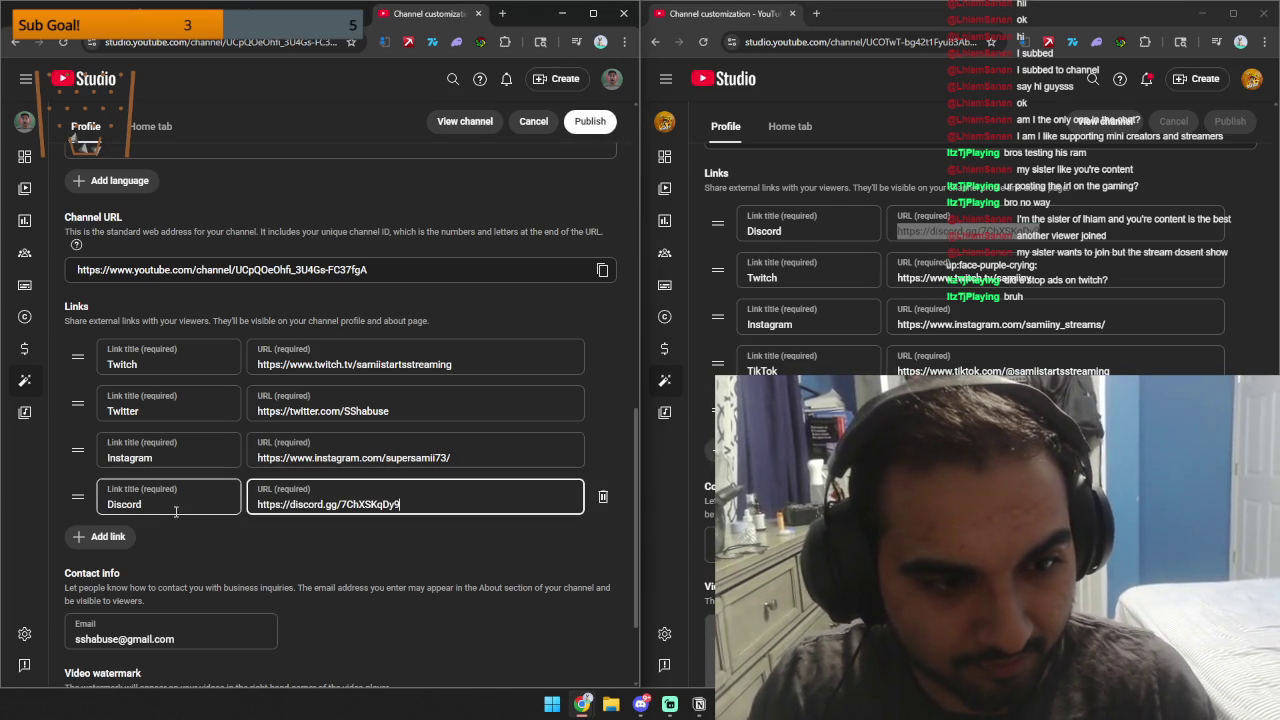
{"action": "left_click_drag", "start_coordinate": [84, 498], "coordinate": [80, 356]}
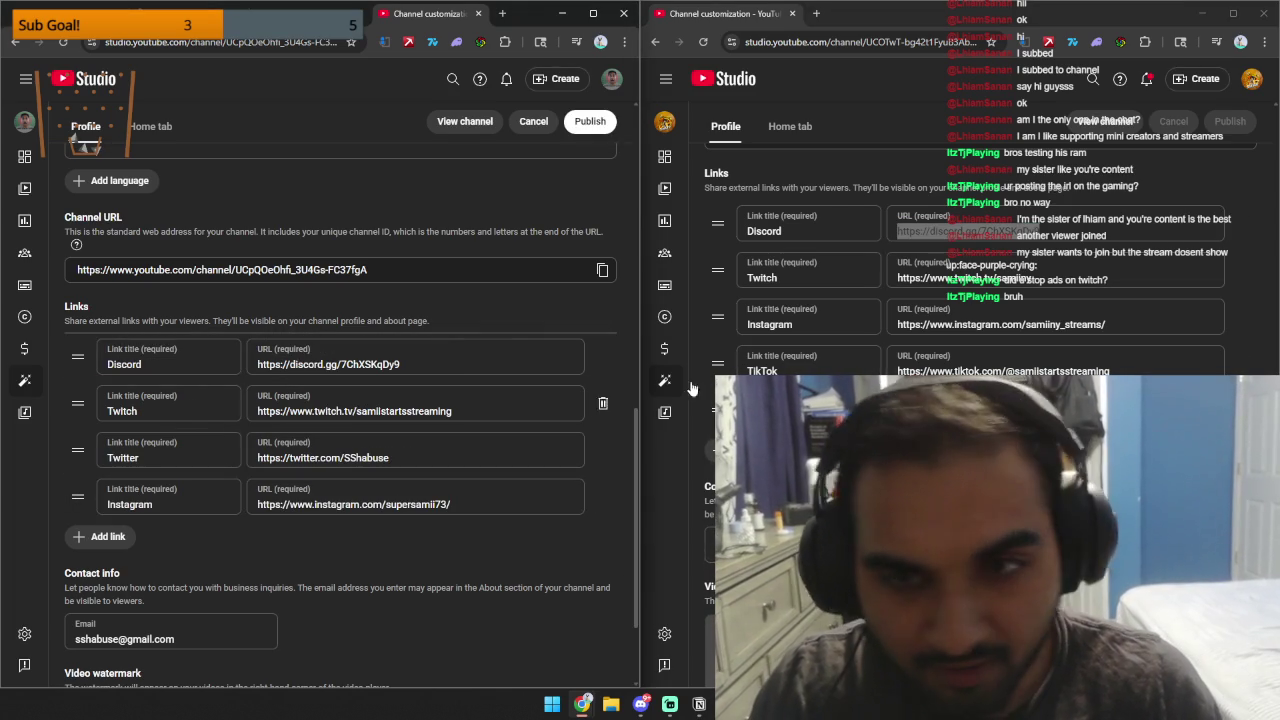
Edit the Twitch link, add a new link row, and order TikTok above Twitter.
{"action": "left_click", "coordinate": [910, 275]}
{"action": "left_click", "coordinate": [343, 409]}
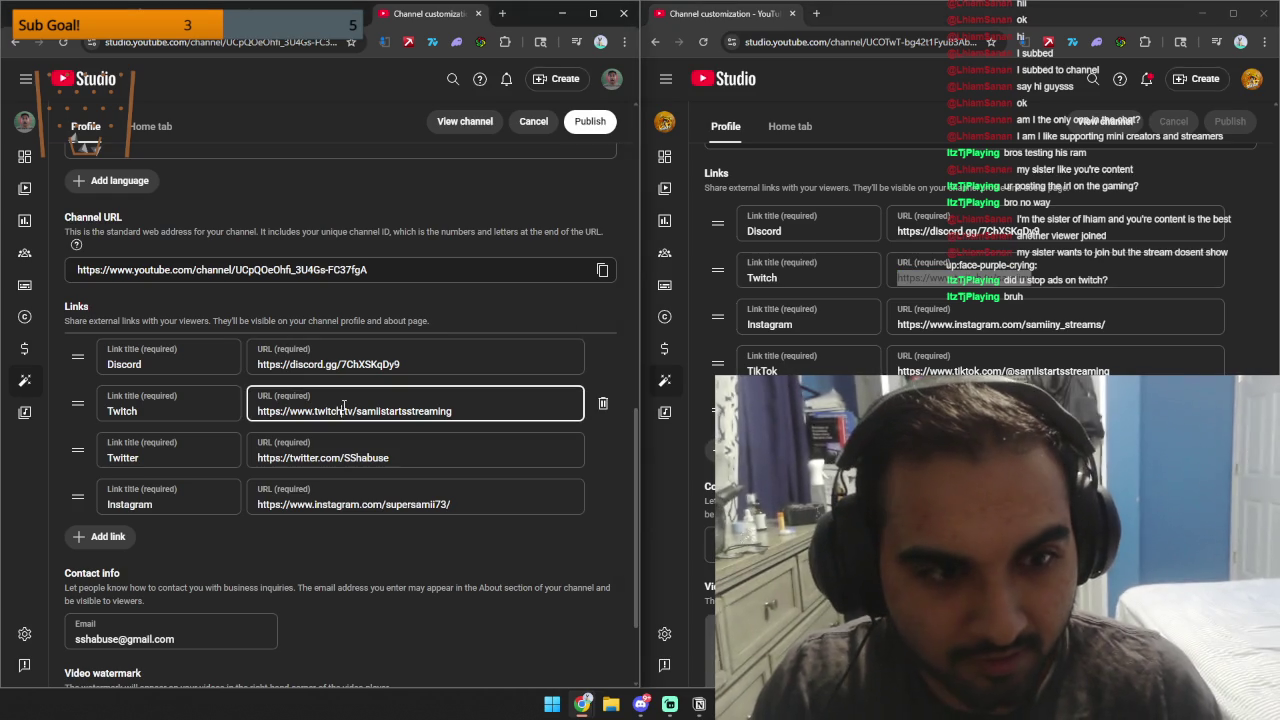
{"action": "type", "text": "y"}
{"action": "left_click", "coordinate": [106, 536]}
{"action": "type", "text": "Instagram"}
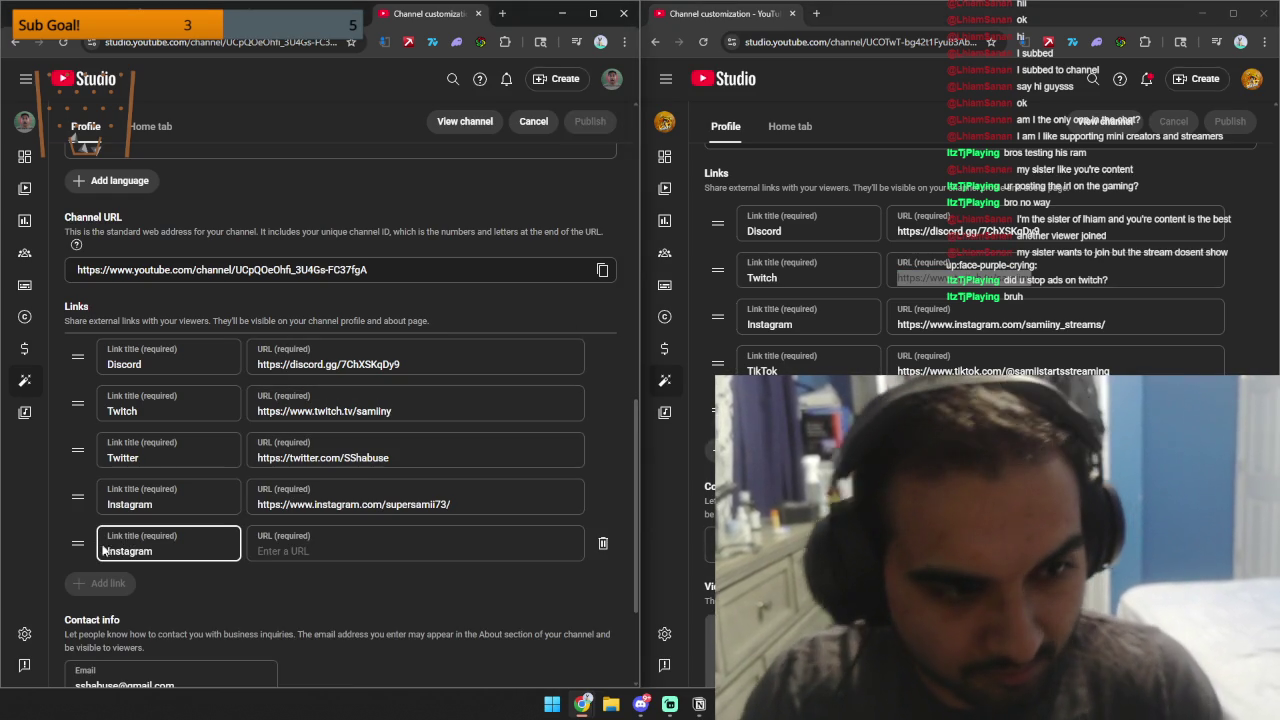
{"action": "left_click_drag", "start_coordinate": [78, 545], "coordinate": [95, 440]}
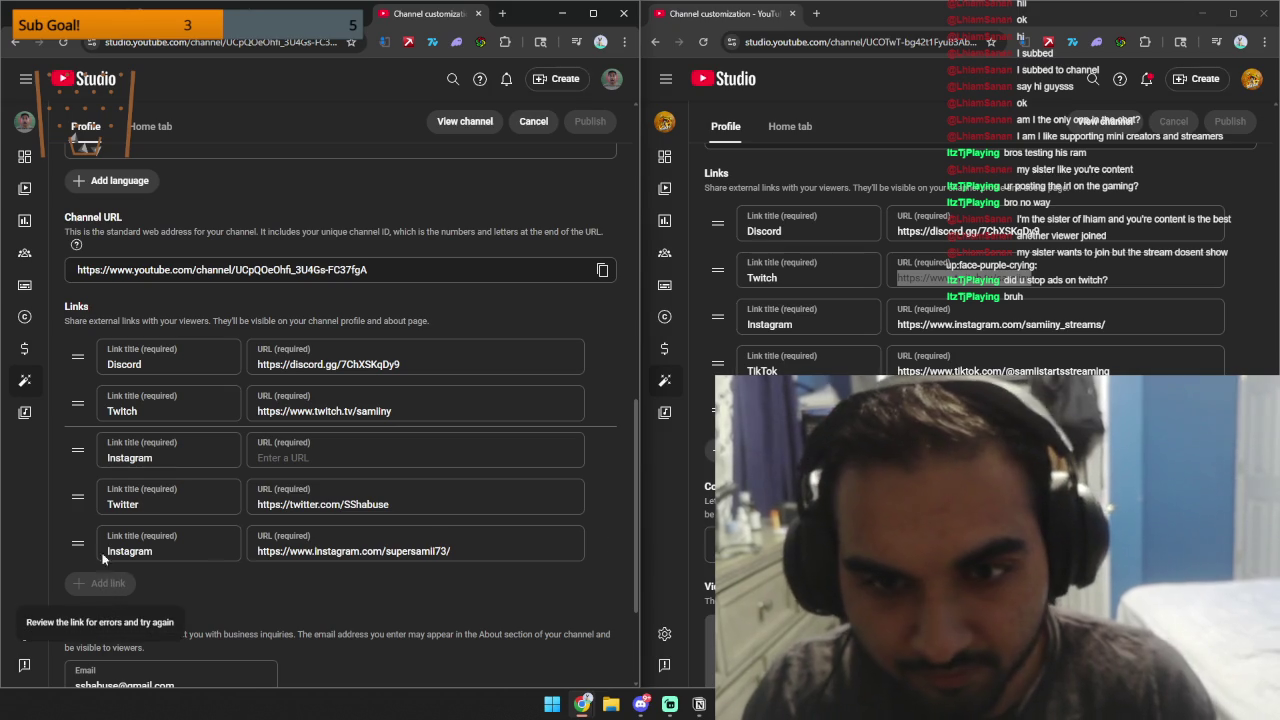
{"action": "left_click_drag", "start_coordinate": [77, 545], "coordinate": [85, 525]}
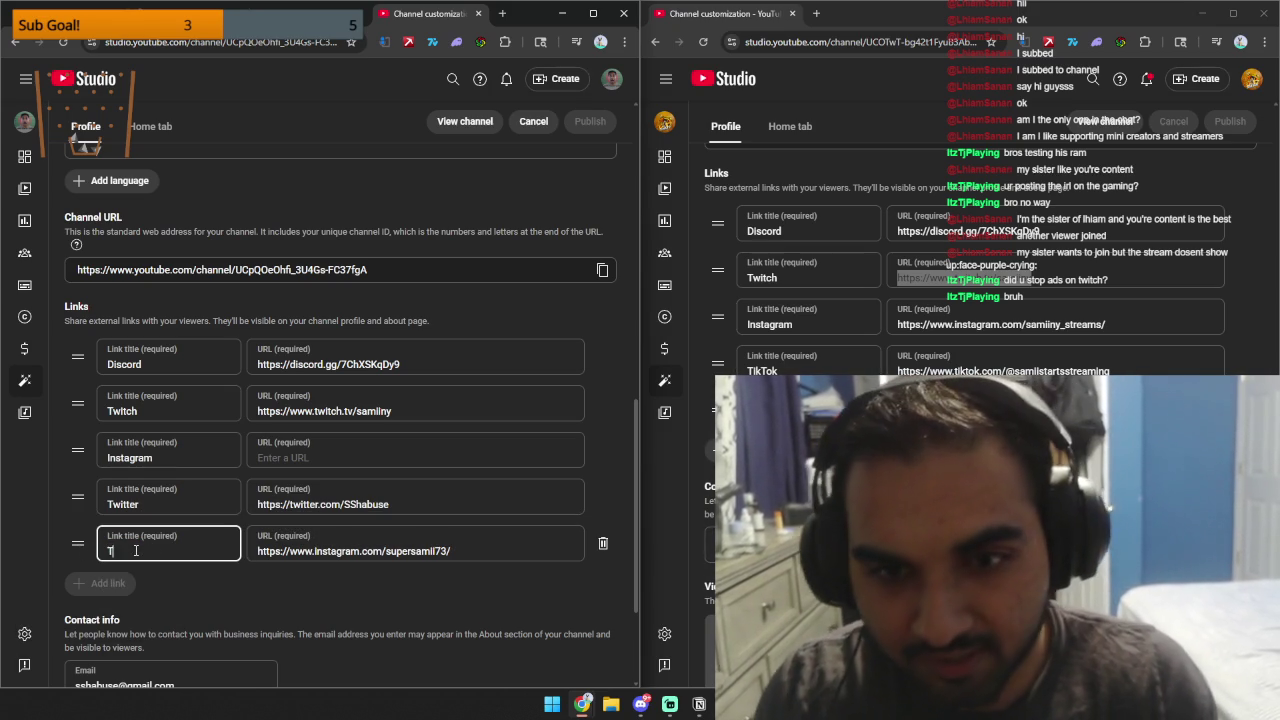
{"action": "mouse_move", "coordinate": [77, 537]}
{"action": "left_mouse_down"}
{"action": "mouse_move", "coordinate": [83, 476]}
{"action": "mouse_move", "coordinate": [84, 490]}
{"action": "left_mouse_up"}
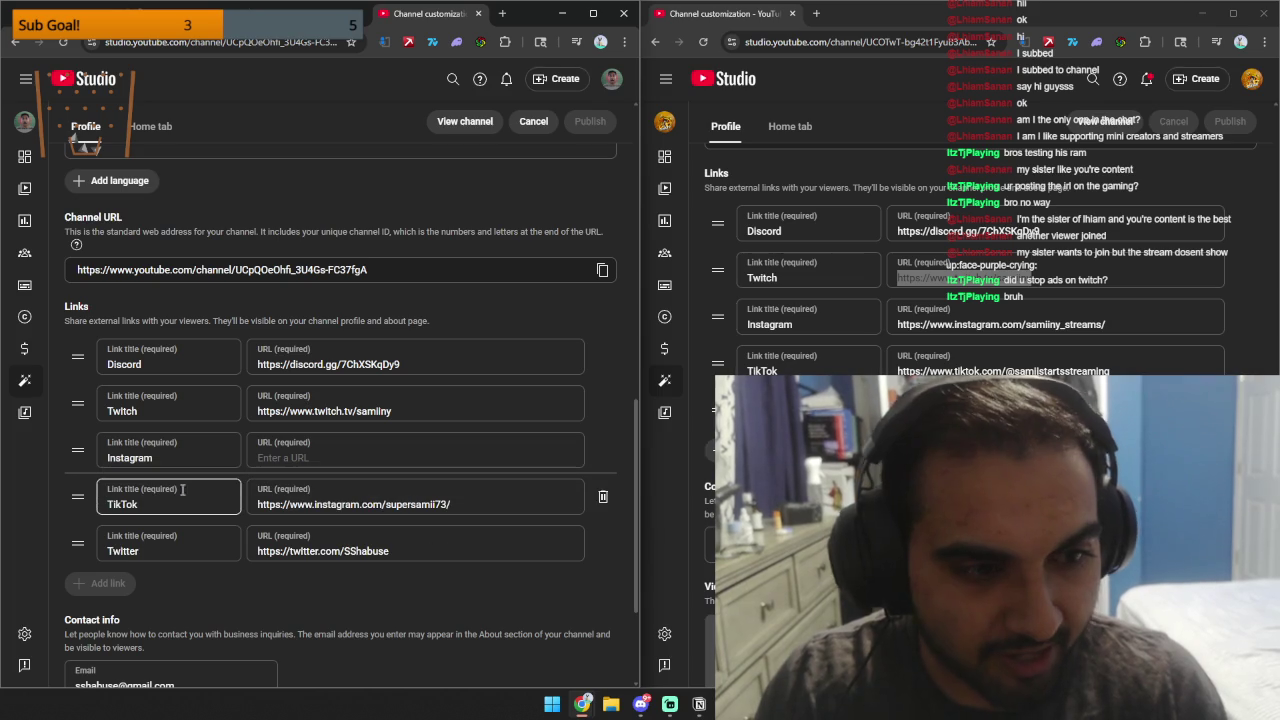
Paste the Instagram profile address from a new browser window into the Instagram link.
{"action": "left_click", "coordinate": [1240, 41]}
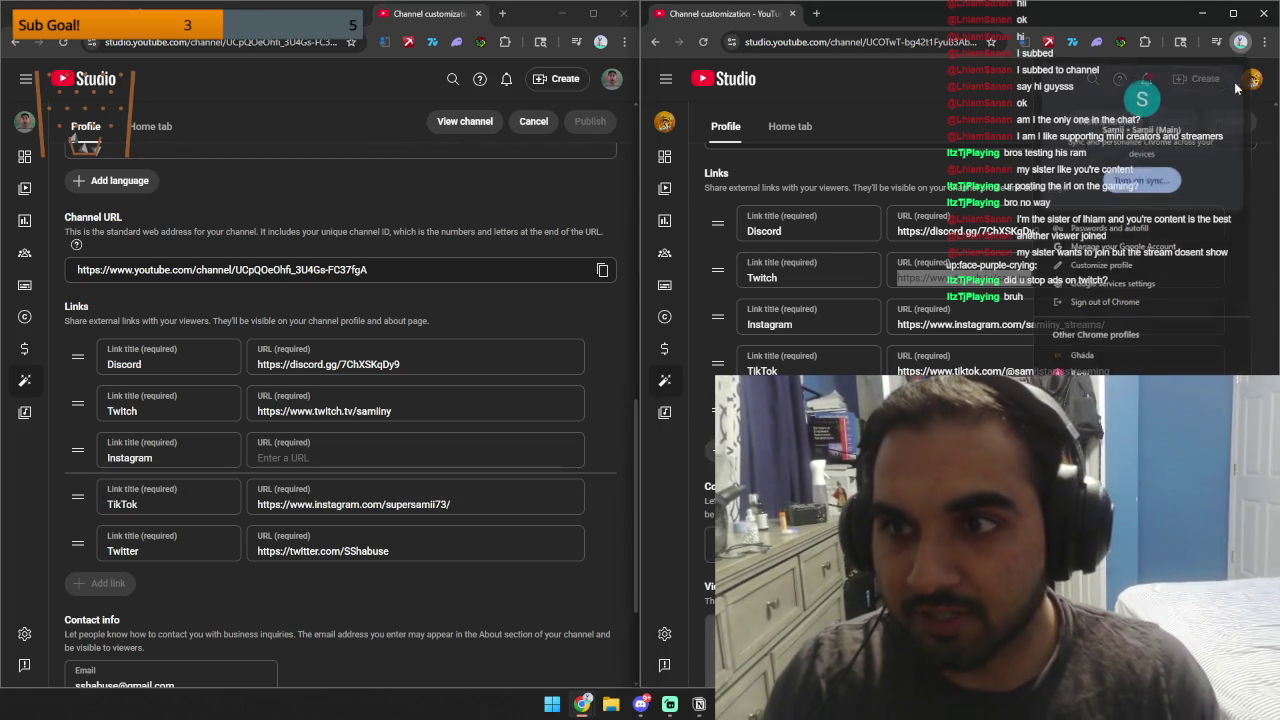
{"action": "key", "text": "ctrl+n"}
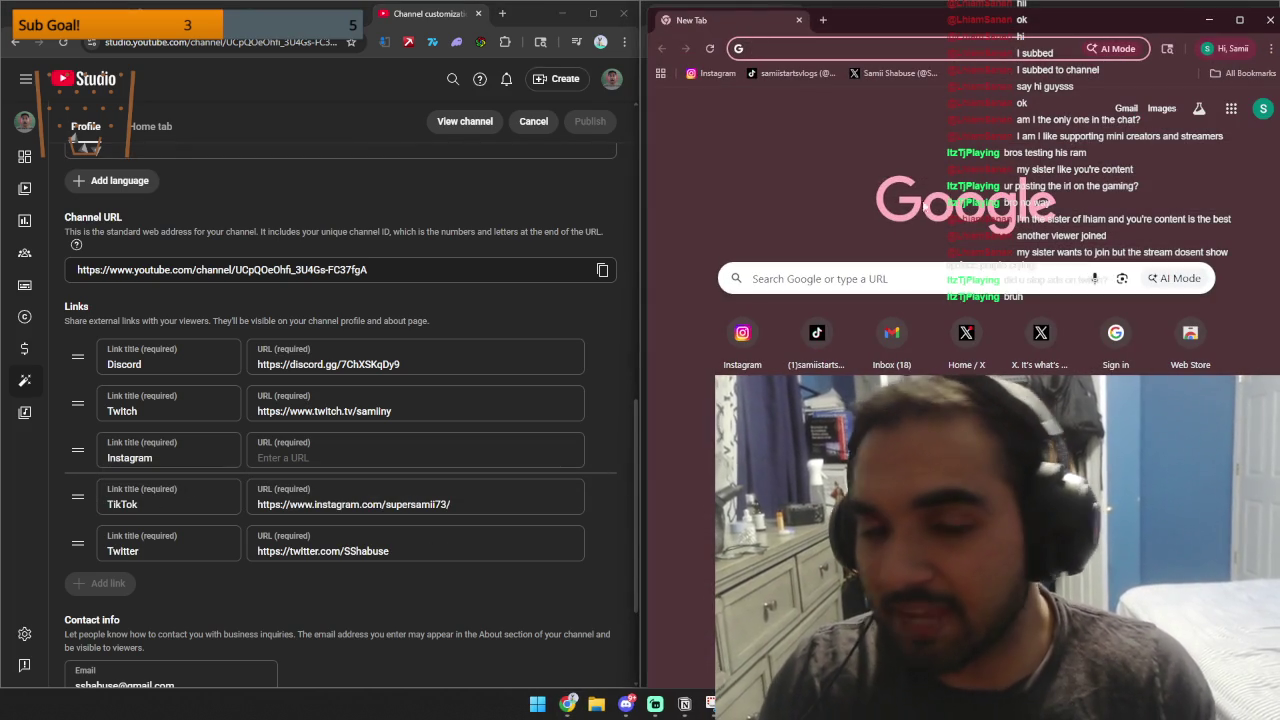
{"action": "left_click", "coordinate": [711, 73]}
{"action": "left_click", "coordinate": [789, 52]}
{"action": "key", "text": "ctrl+c"}
{"action": "left_click", "coordinate": [334, 451]}
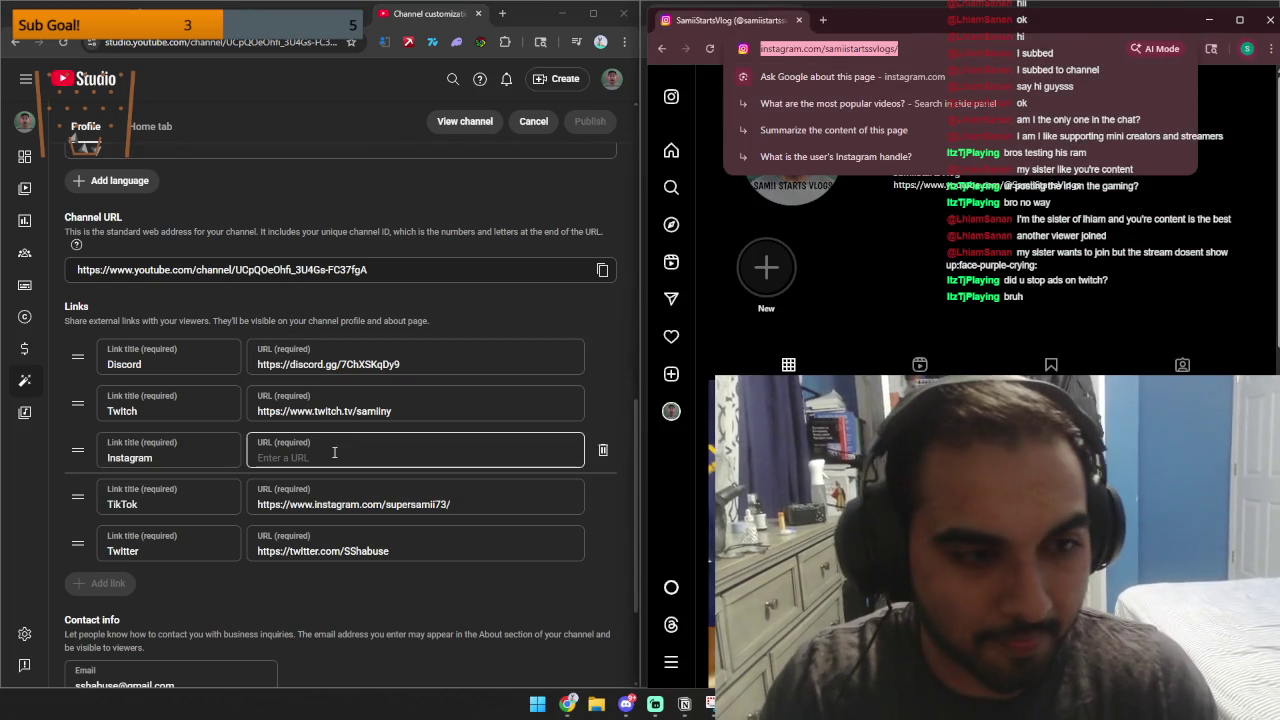
{"action": "key", "text": "ctrl+v"}
{"action": "left_click", "coordinate": [815, 48]}
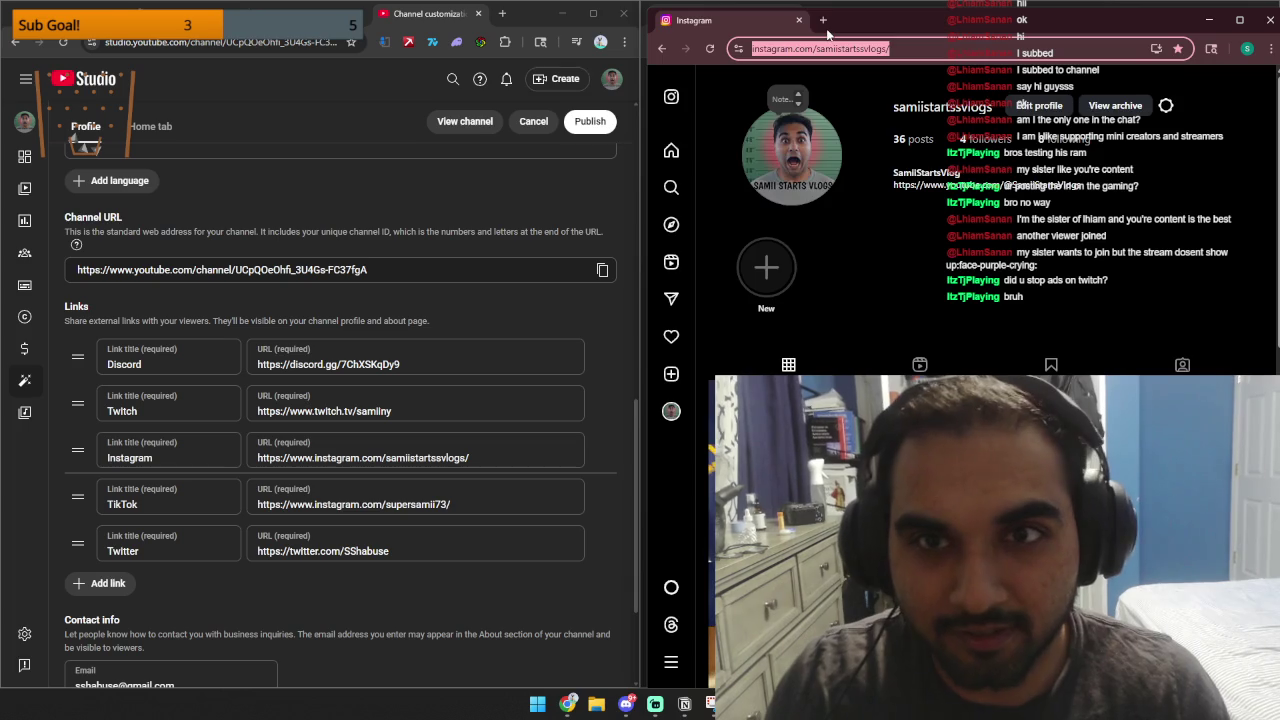
Replace the TikTok link's URL with the TikTok profile address.
{"action": "left_click", "coordinate": [825, 28]}
{"action": "left_click", "coordinate": [818, 72]}
{"action": "left_click", "coordinate": [800, 48]}
{"action": "key", "text": "ctrl+c"}
{"action": "left_click", "coordinate": [520, 504]}
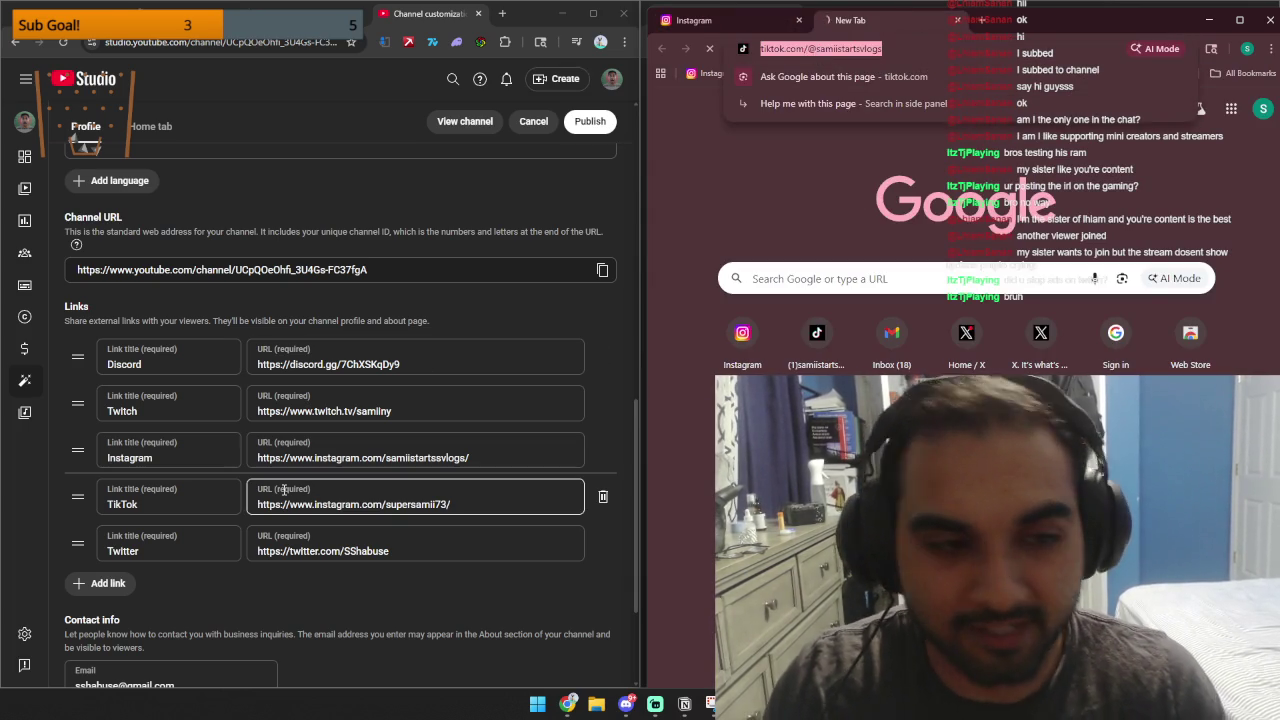
{"action": "key", "text": "ctrl+a"}
{"action": "key", "text": "ctrl+v"}
Point the Twitter link to the X profile and publish the links.
{"action": "left_click", "coordinate": [980, 20]}
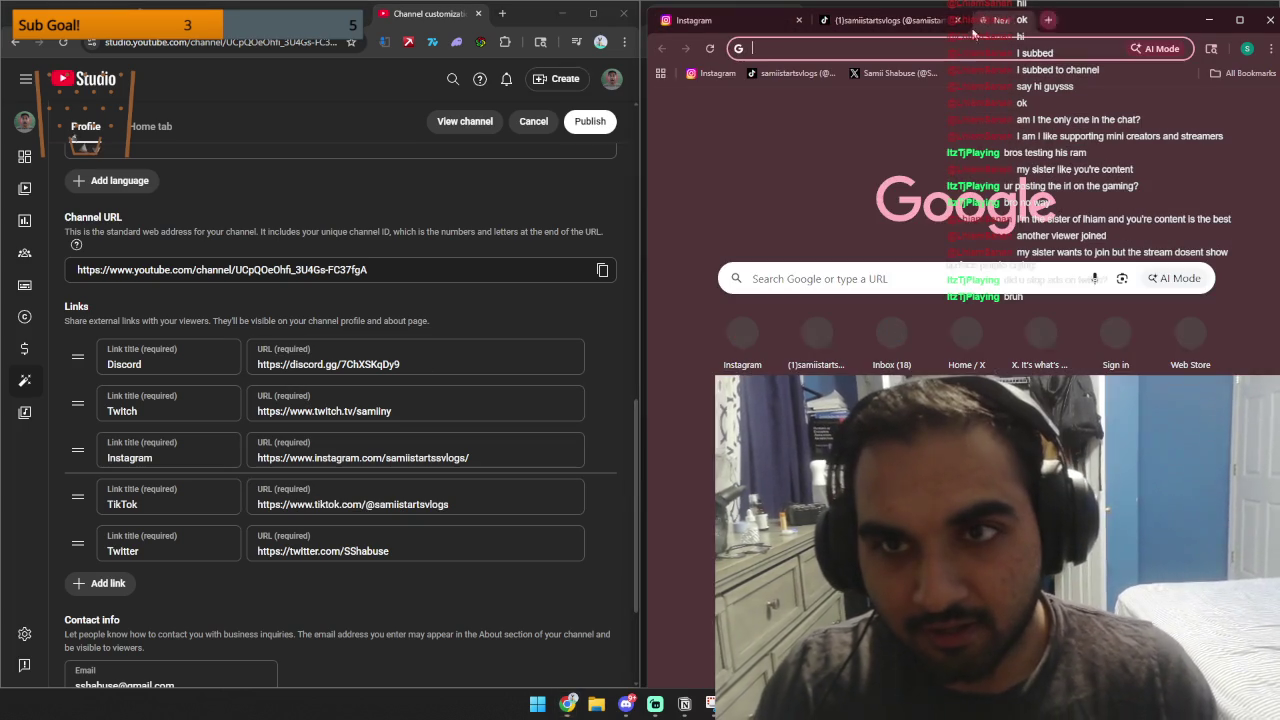
{"action": "left_click", "coordinate": [935, 74]}
{"action": "left_click", "coordinate": [895, 48]}
{"action": "left_click", "coordinate": [416, 541]}
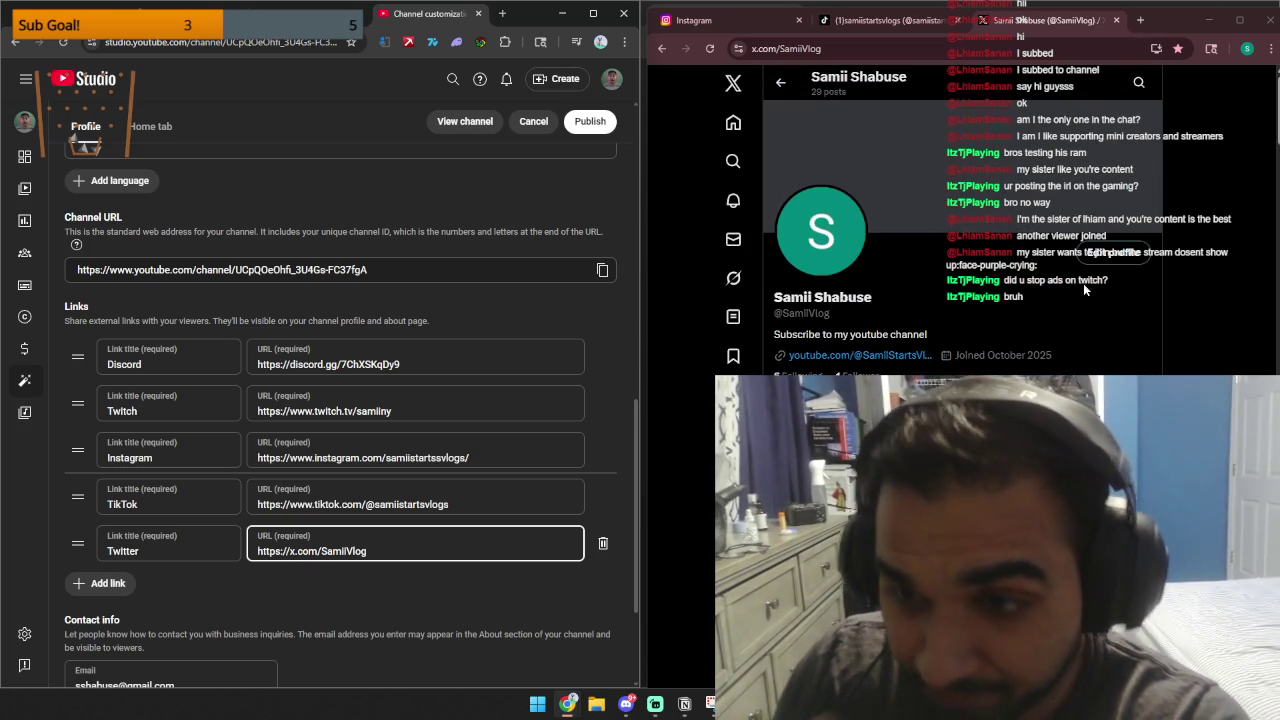
{"action": "scroll", "coordinate": [1065, 311], "scroll_direction": "down", "scroll_amount": 3}
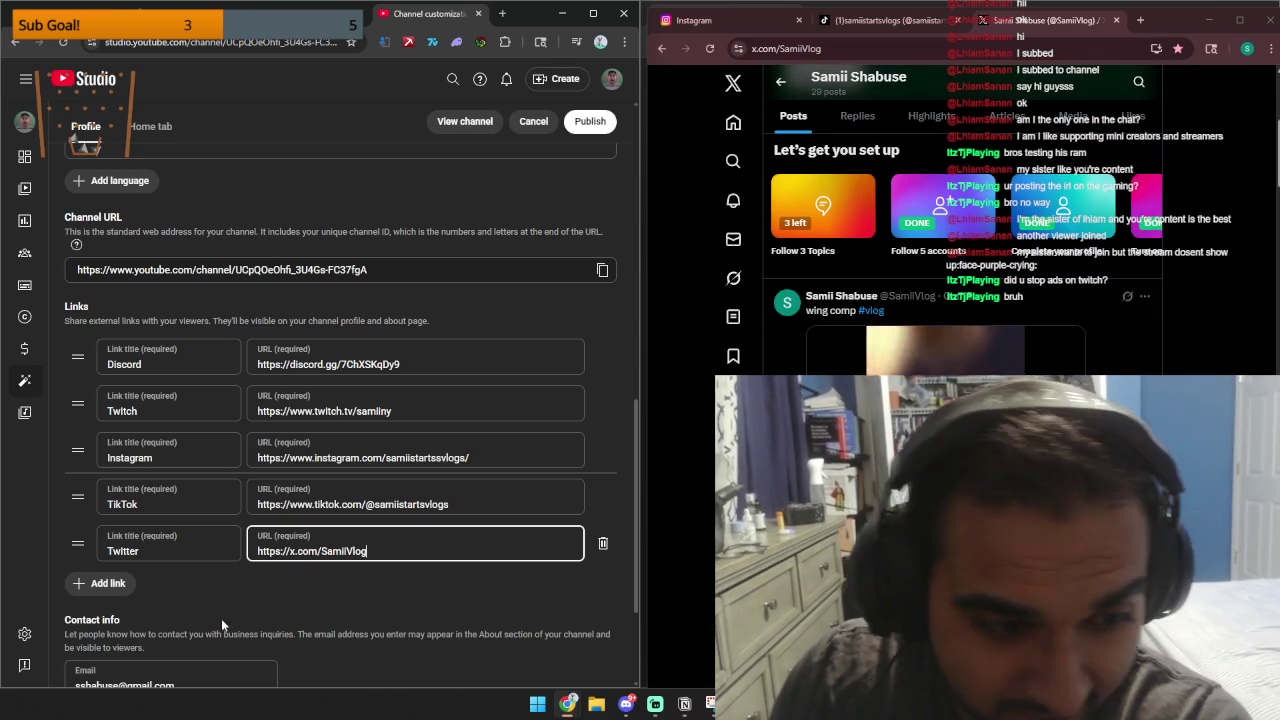
{"action": "scroll", "coordinate": [215, 622], "scroll_direction": "down", "scroll_amount": 2}
{"action": "scroll", "coordinate": [364, 621], "scroll_direction": "up", "scroll_amount": 2}
{"action": "left_click", "coordinate": [592, 123]}
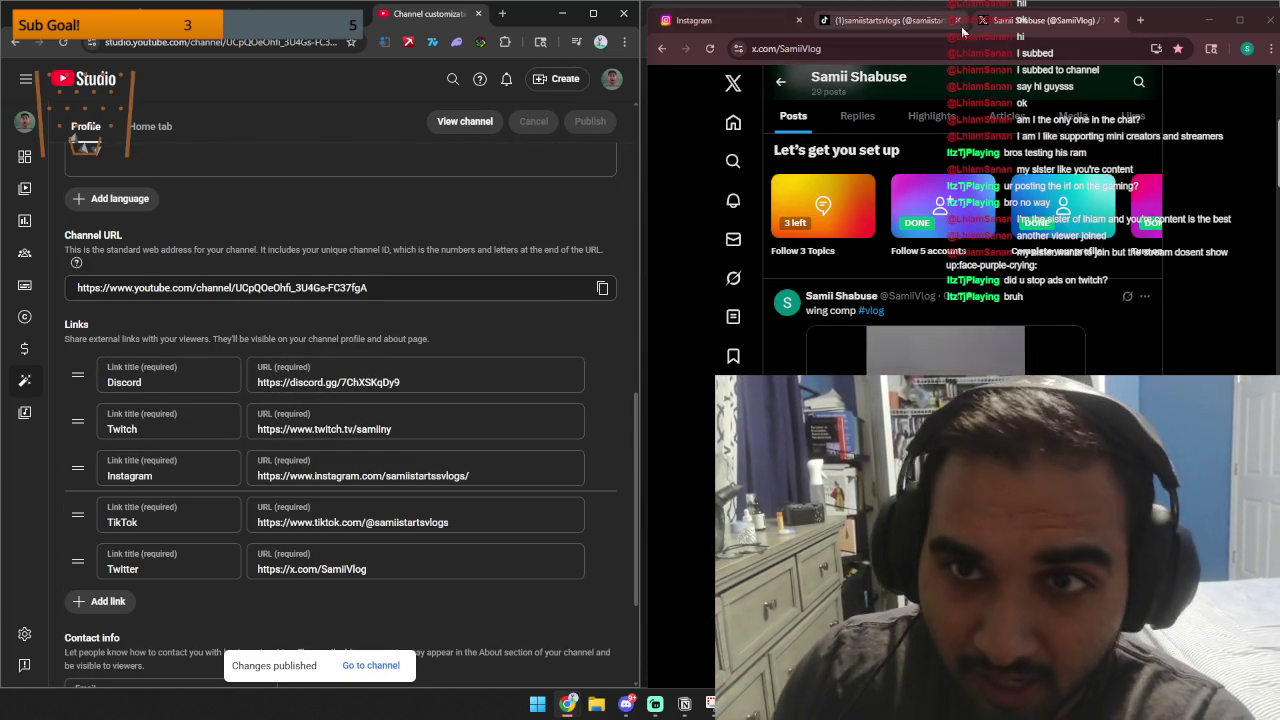
{"action": "left_click", "coordinate": [885, 20]}
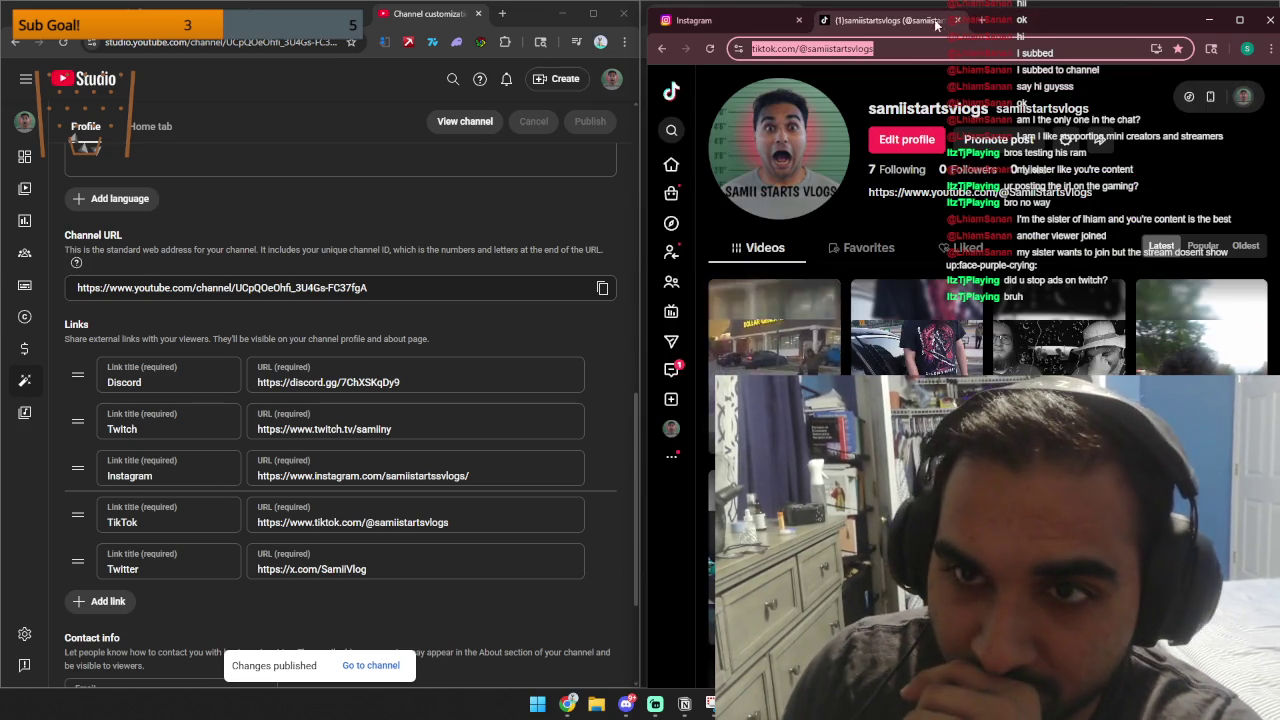
Close the TikTok tab, switch browser profile, and switch YouTube to the streaming channel.
{"action": "left_click", "coordinate": [957, 20]}
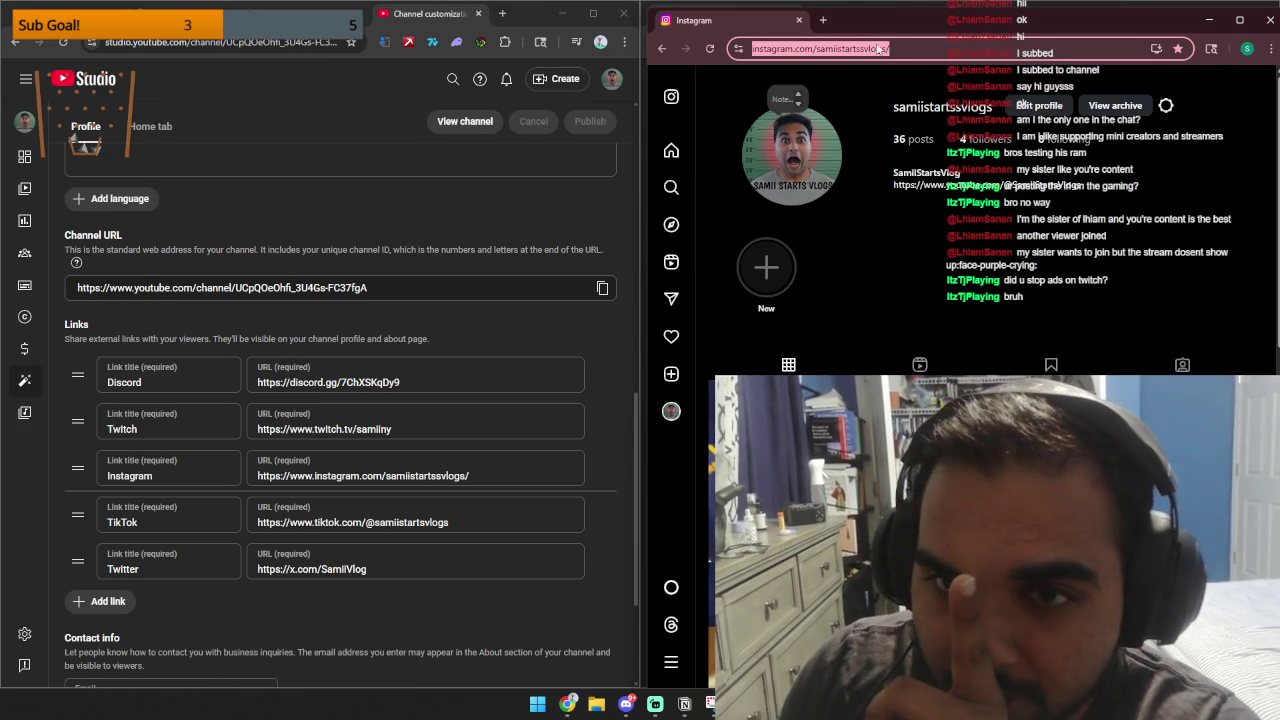
{"action": "left_click", "coordinate": [1247, 48]}
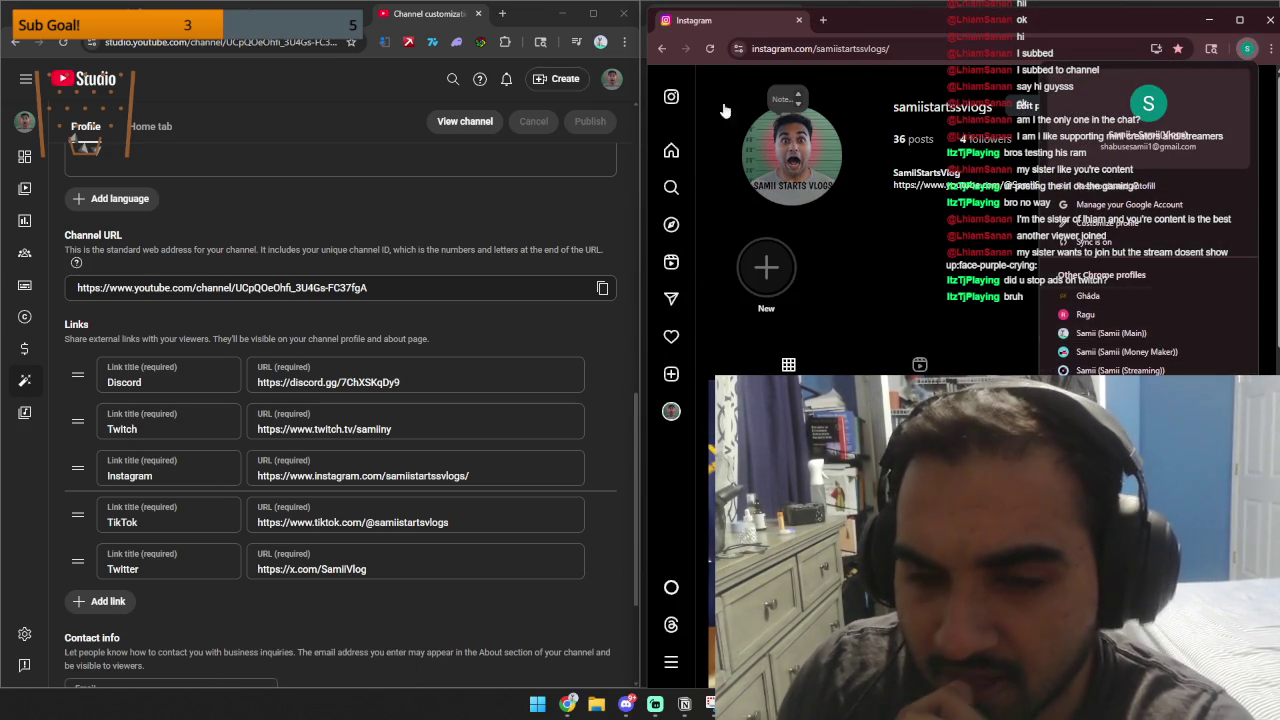
{"action": "left_click", "coordinate": [1110, 370]}
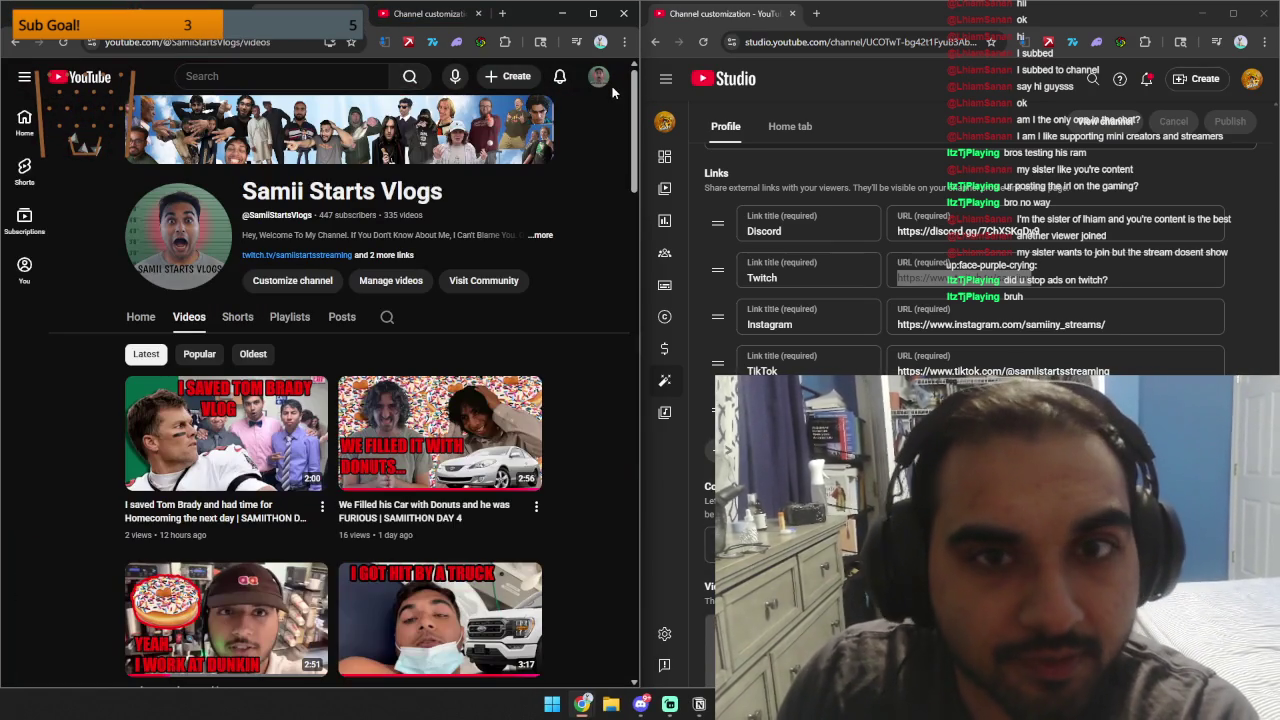
{"action": "left_click", "coordinate": [598, 77]}
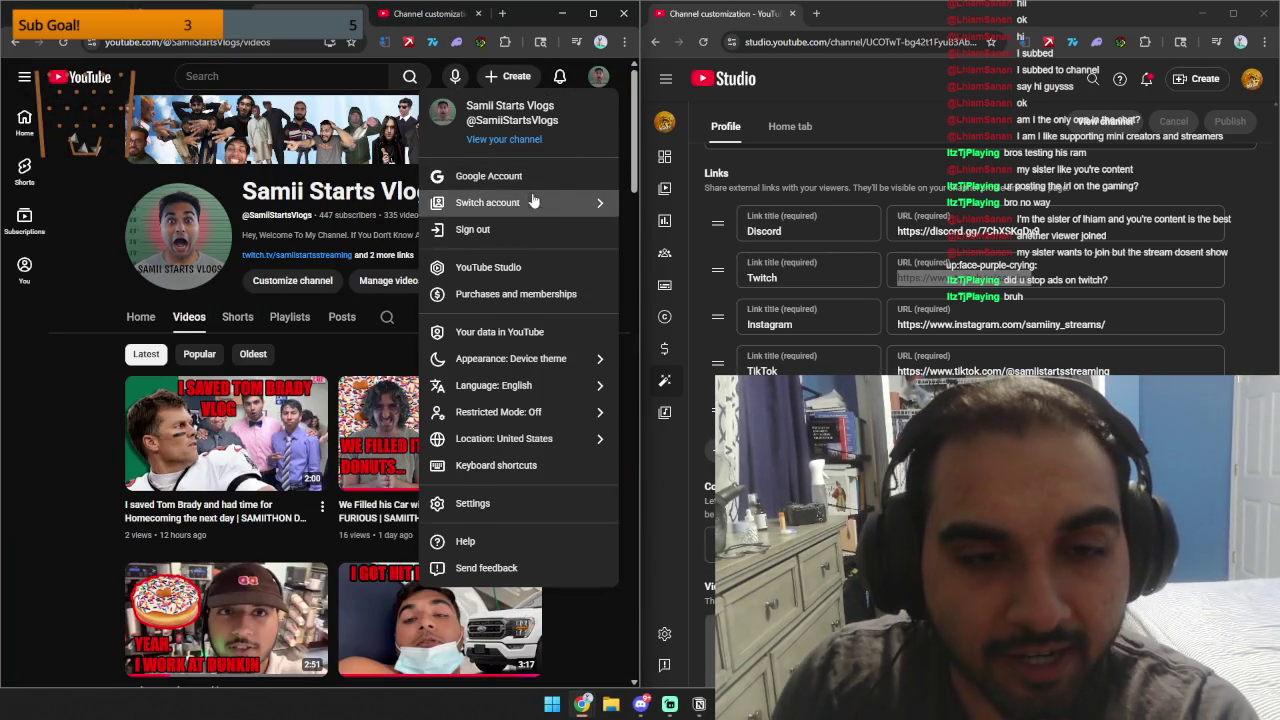
{"action": "left_click", "coordinate": [530, 203]}
{"action": "left_click", "coordinate": [537, 230]}
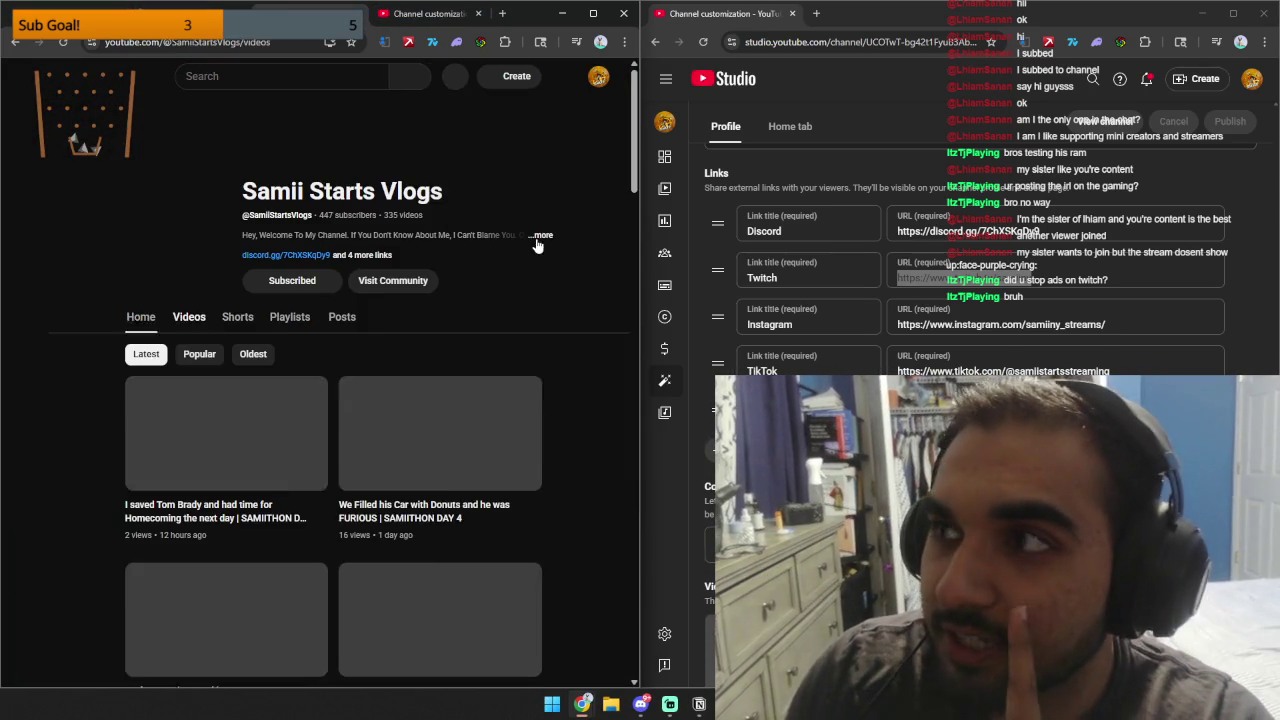
Open the streaming channel's Shorts and pause the 'We get in a car crash' Short.
{"action": "left_click", "coordinate": [236, 317]}
{"action": "left_click", "coordinate": [598, 77]}
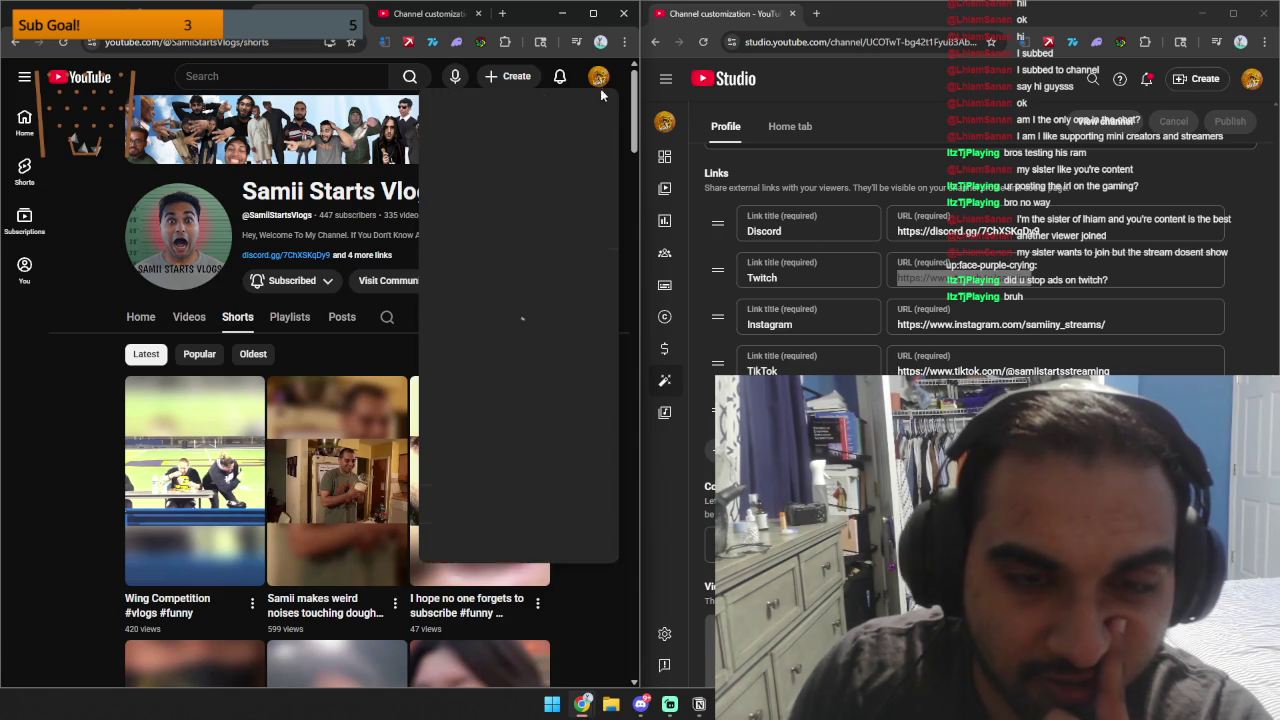
{"action": "left_click", "coordinate": [526, 151]}
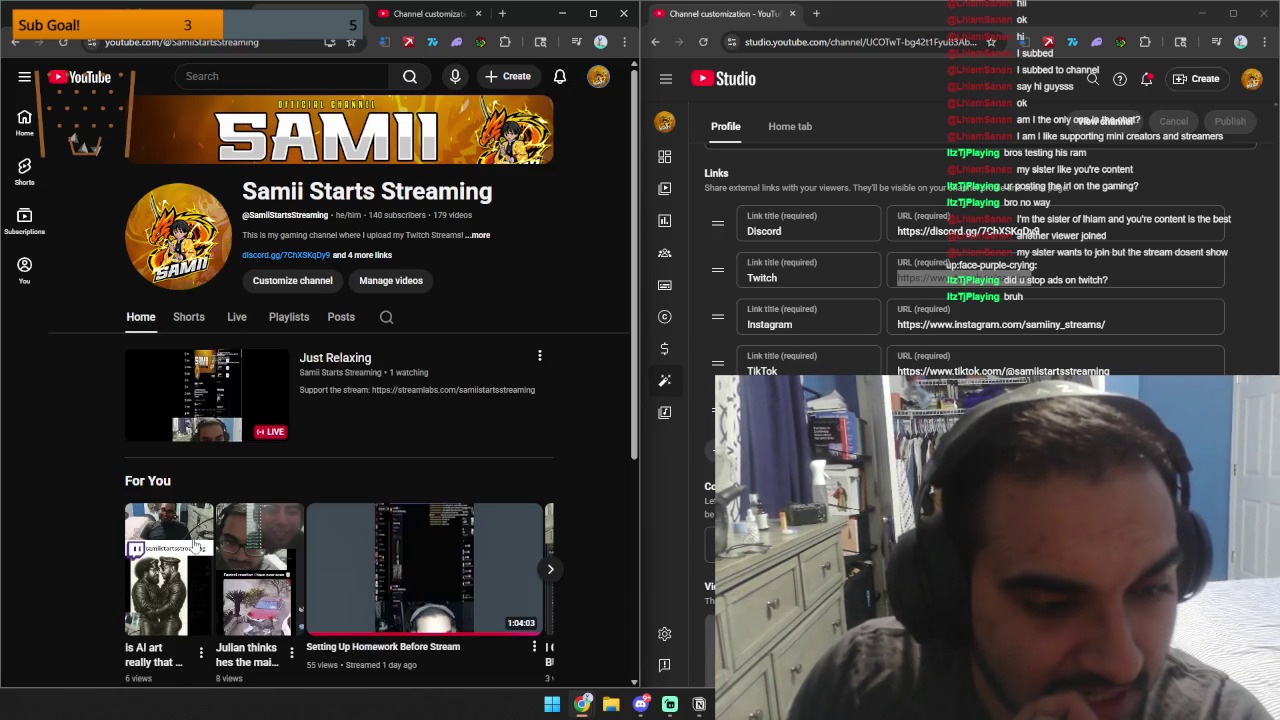
{"action": "scroll", "coordinate": [102, 476], "scroll_direction": "down", "scroll_amount": 1}
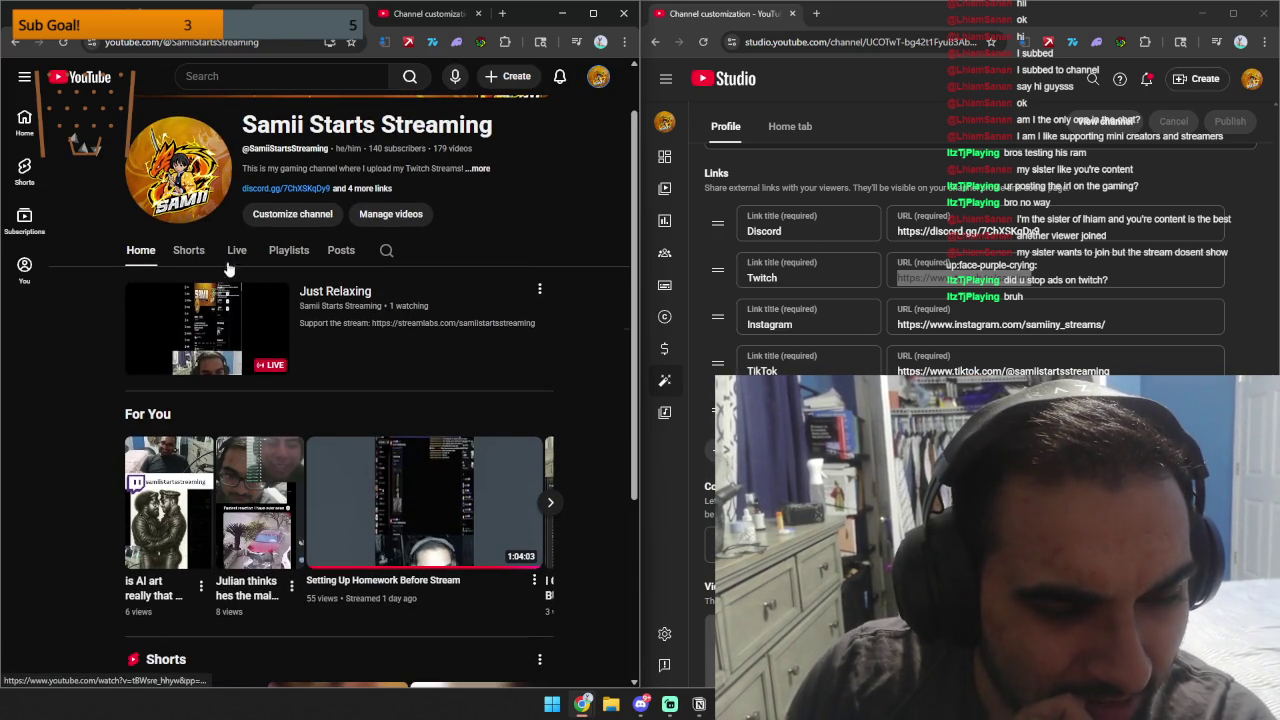
{"action": "left_click", "coordinate": [199, 259]}
{"action": "left_click", "coordinate": [212, 403]}
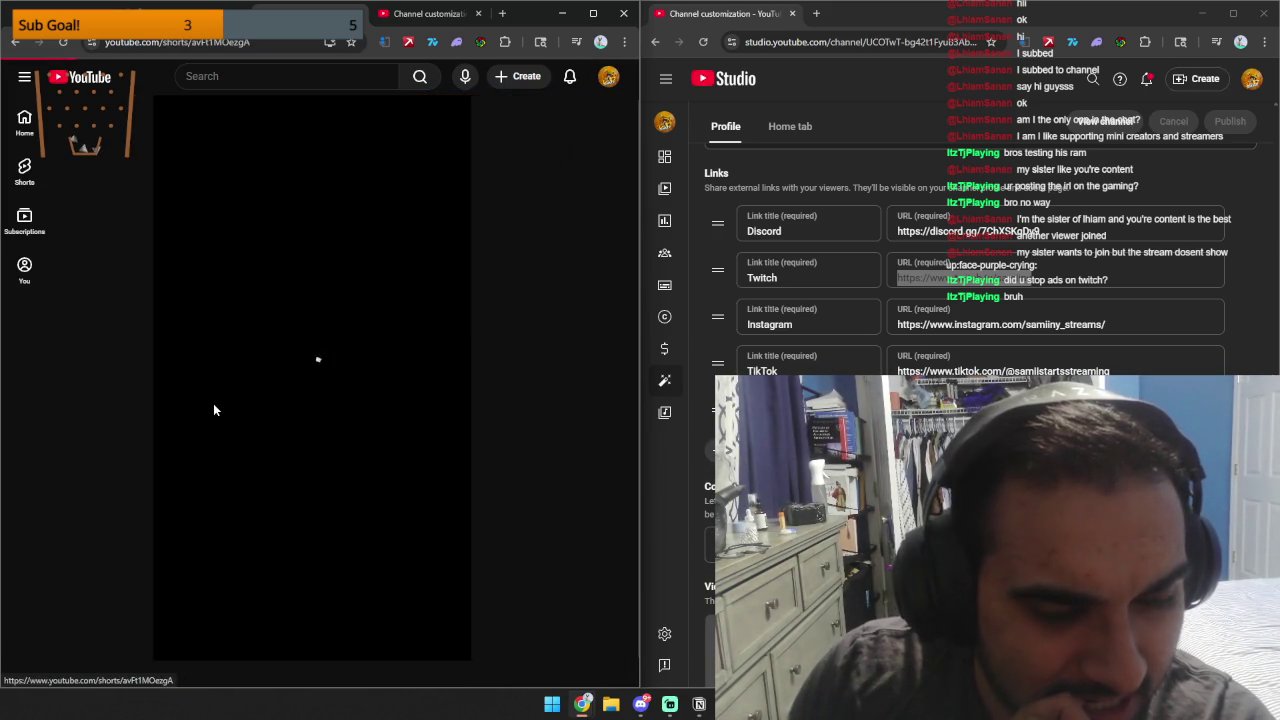
{"action": "left_click", "coordinate": [281, 407]}
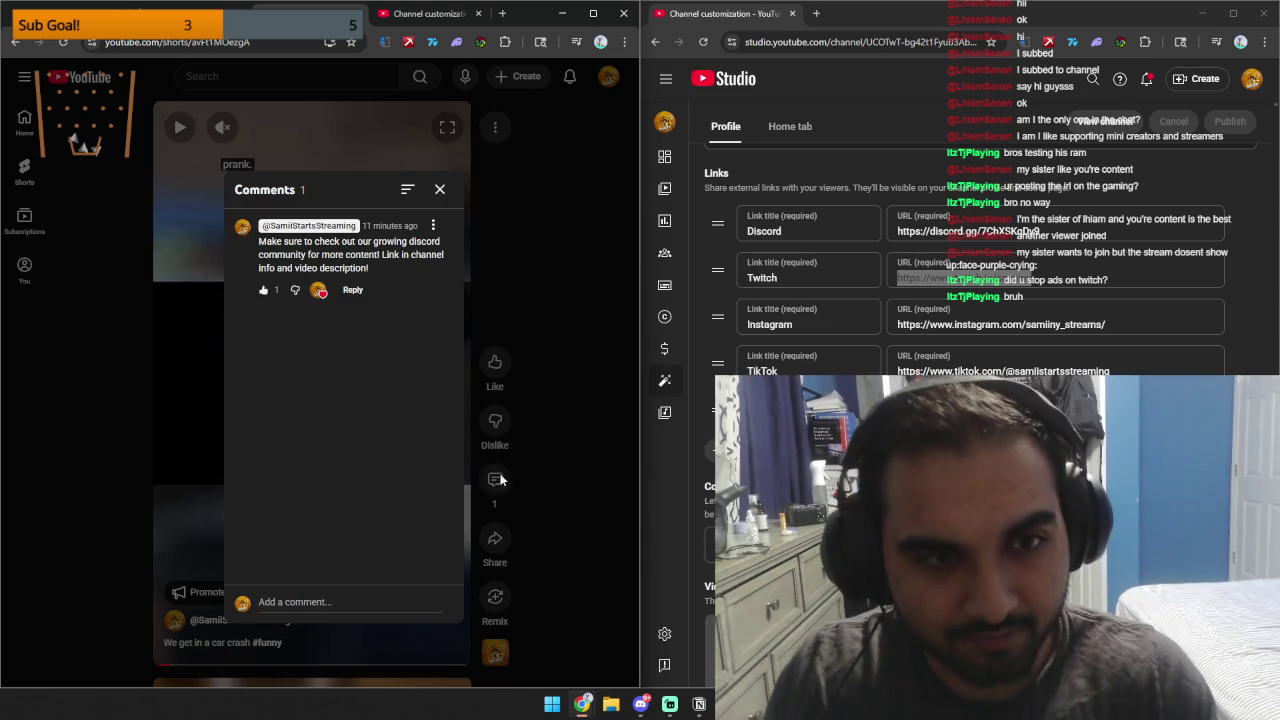
Select the comment text, close the comments, and open Studio Settings.
{"action": "triple_click", "coordinate": [358, 256]}
{"action": "left_click", "coordinate": [489, 209]}
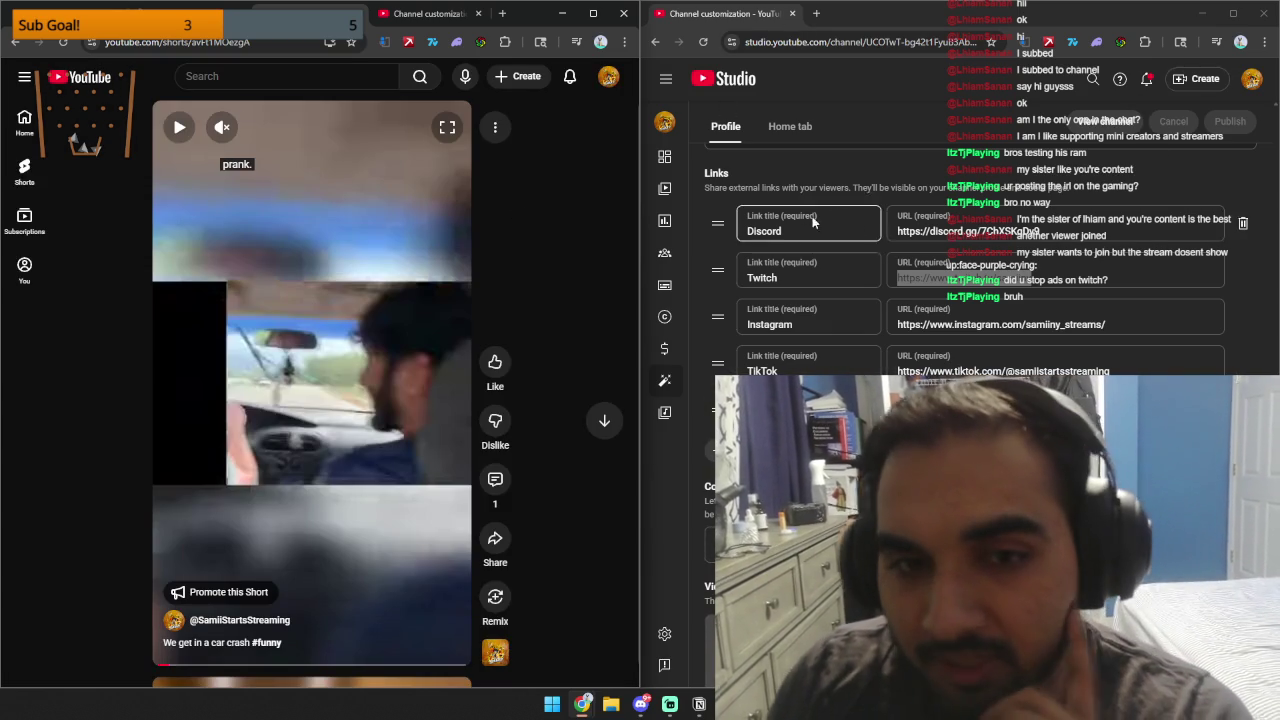
{"action": "left_click", "coordinate": [665, 632]}
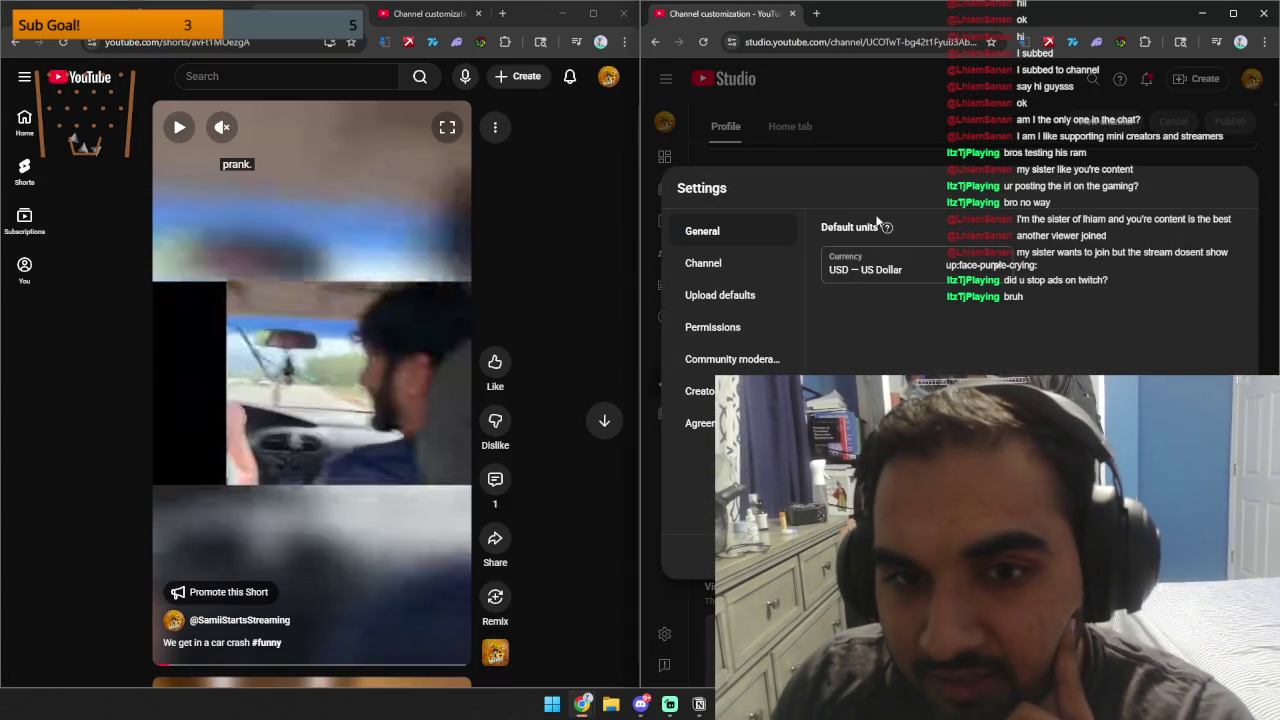
Check Upload defaults, close Settings, and switch Studio to the Vlogs channel's dashboard.
{"action": "left_click", "coordinate": [737, 295]}
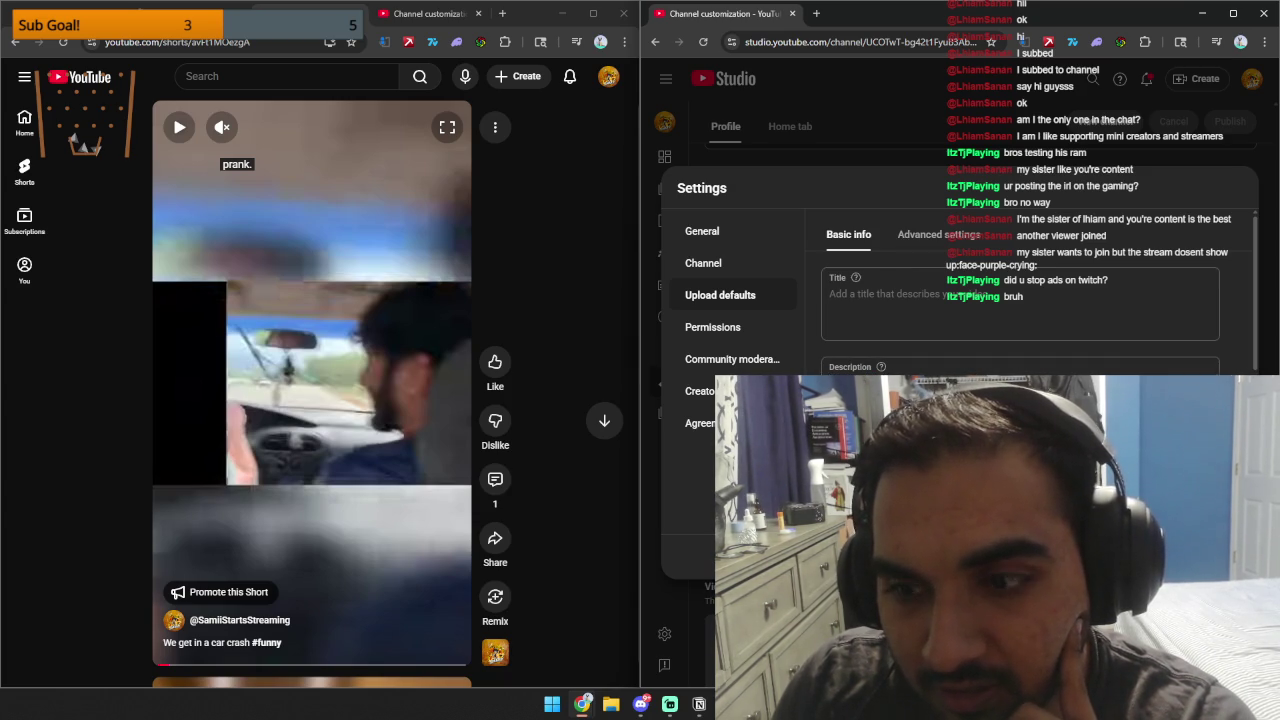
{"action": "left_click", "coordinate": [1229, 143]}
{"action": "left_click", "coordinate": [1251, 82]}
{"action": "left_click", "coordinate": [1170, 214]}
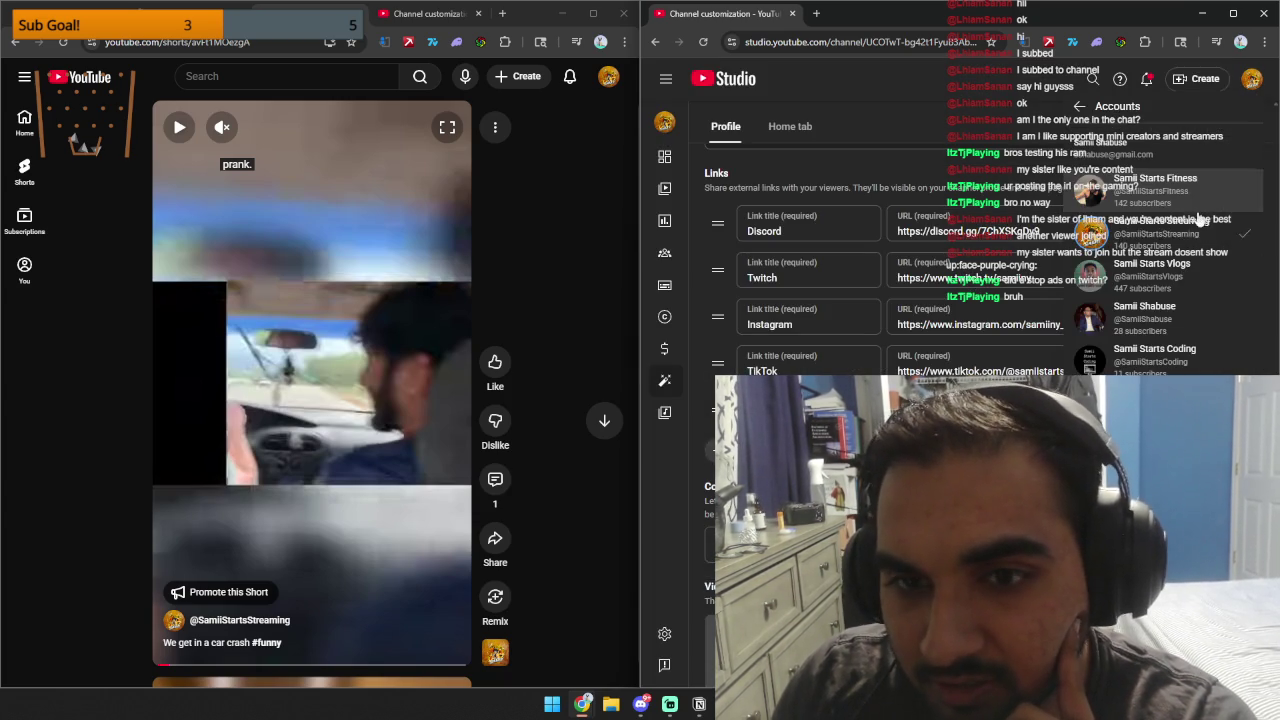
{"action": "left_click", "coordinate": [1184, 270]}
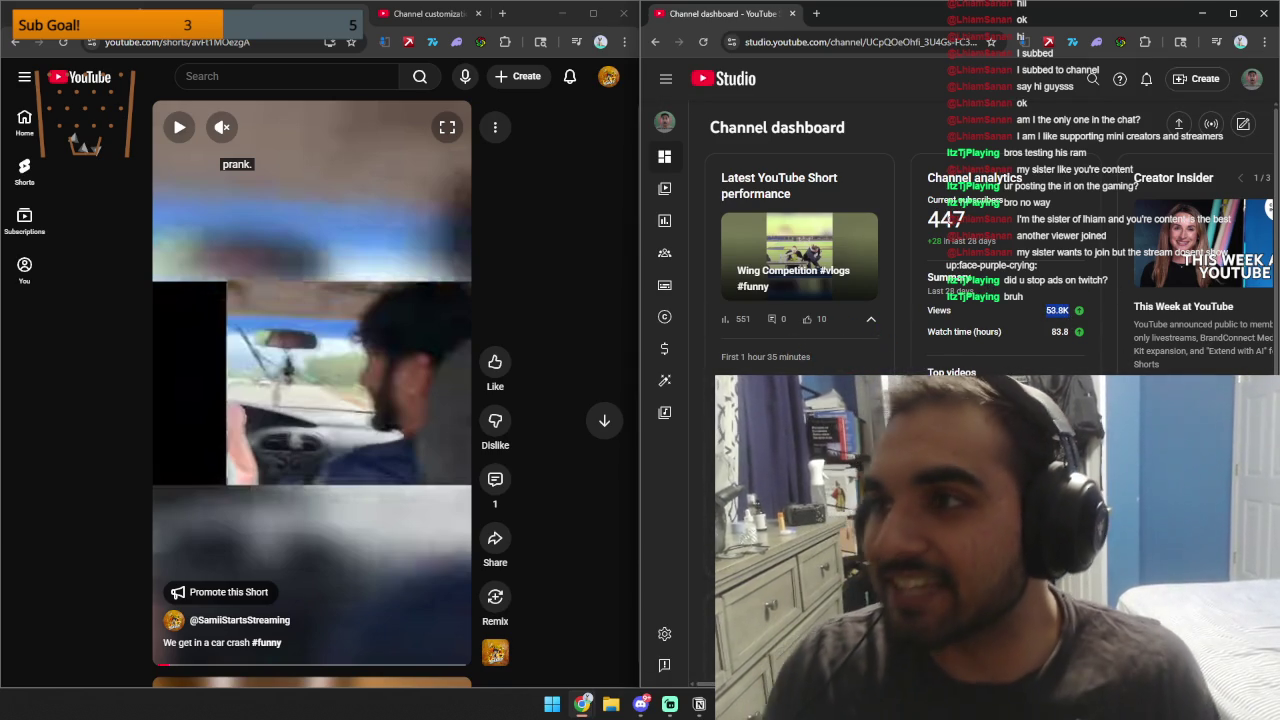
Set the Vlogs default upload title to 'I DOEST?!' and open a new browser tab.
{"action": "left_click", "coordinate": [1233, 14]}
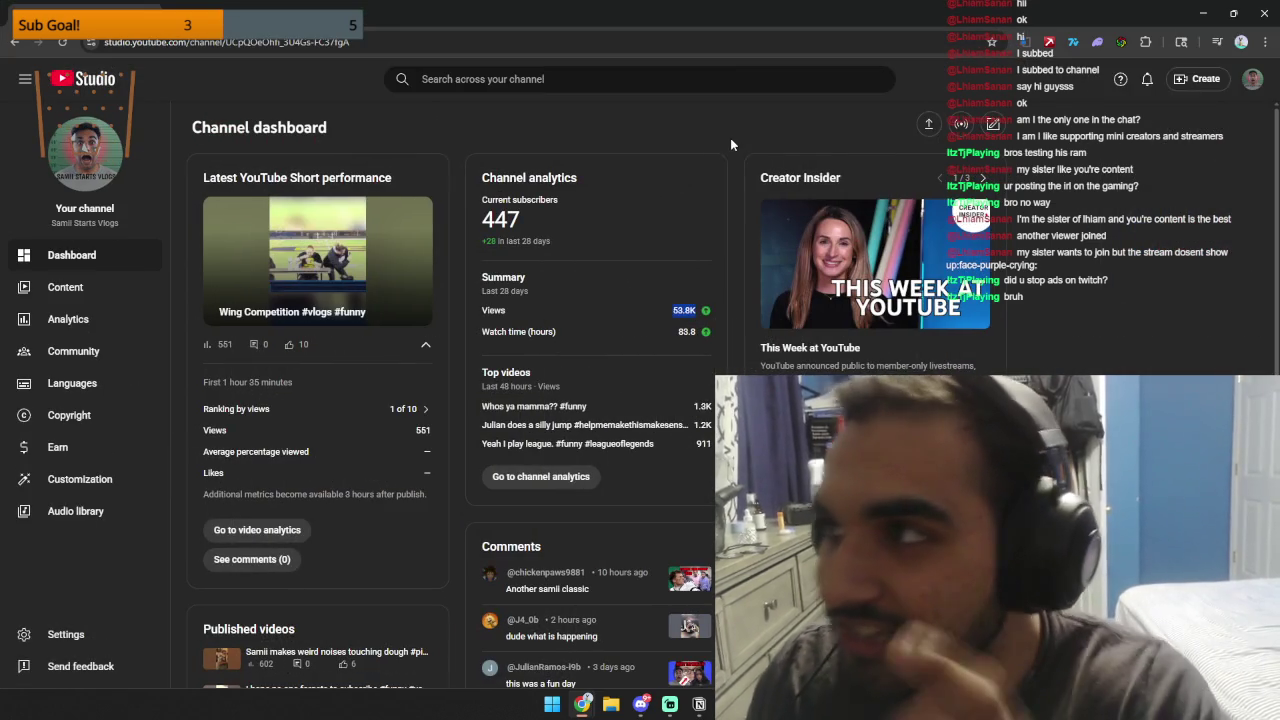
{"action": "left_click", "coordinate": [62, 635]}
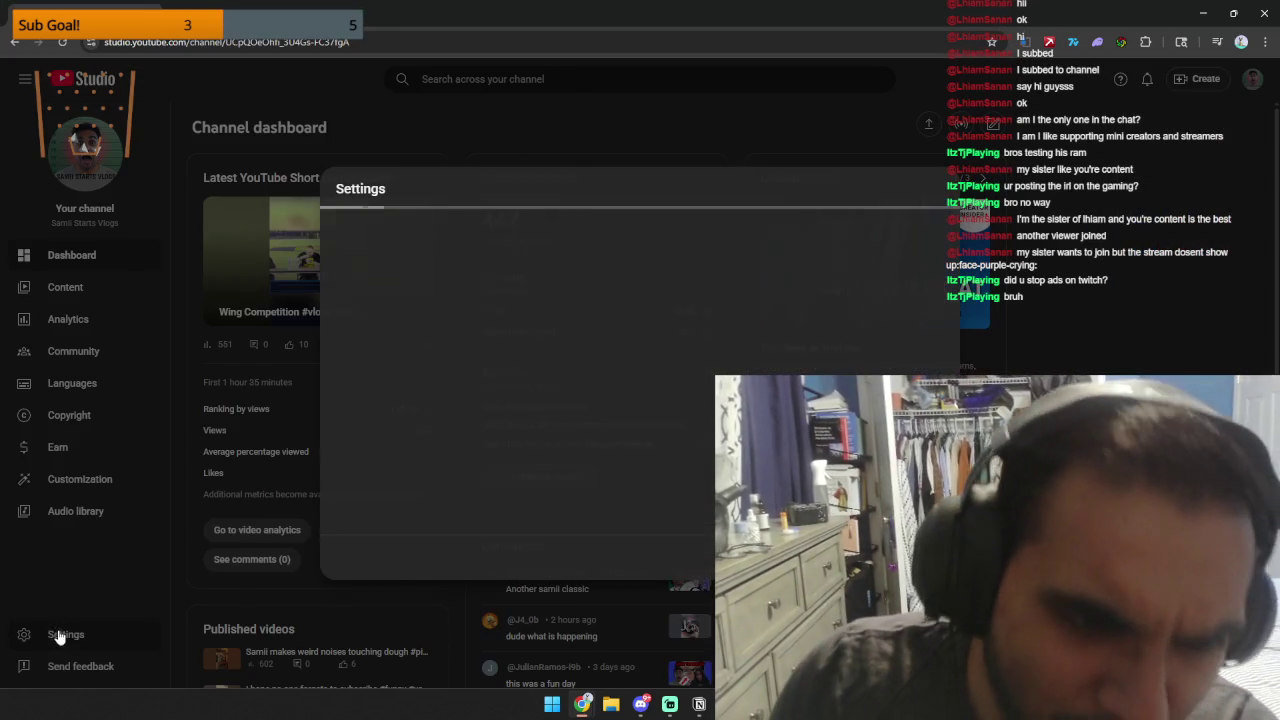
{"action": "left_click", "coordinate": [408, 305]}
{"action": "left_click", "coordinate": [594, 297]}
{"action": "type", "text": "SAM"}
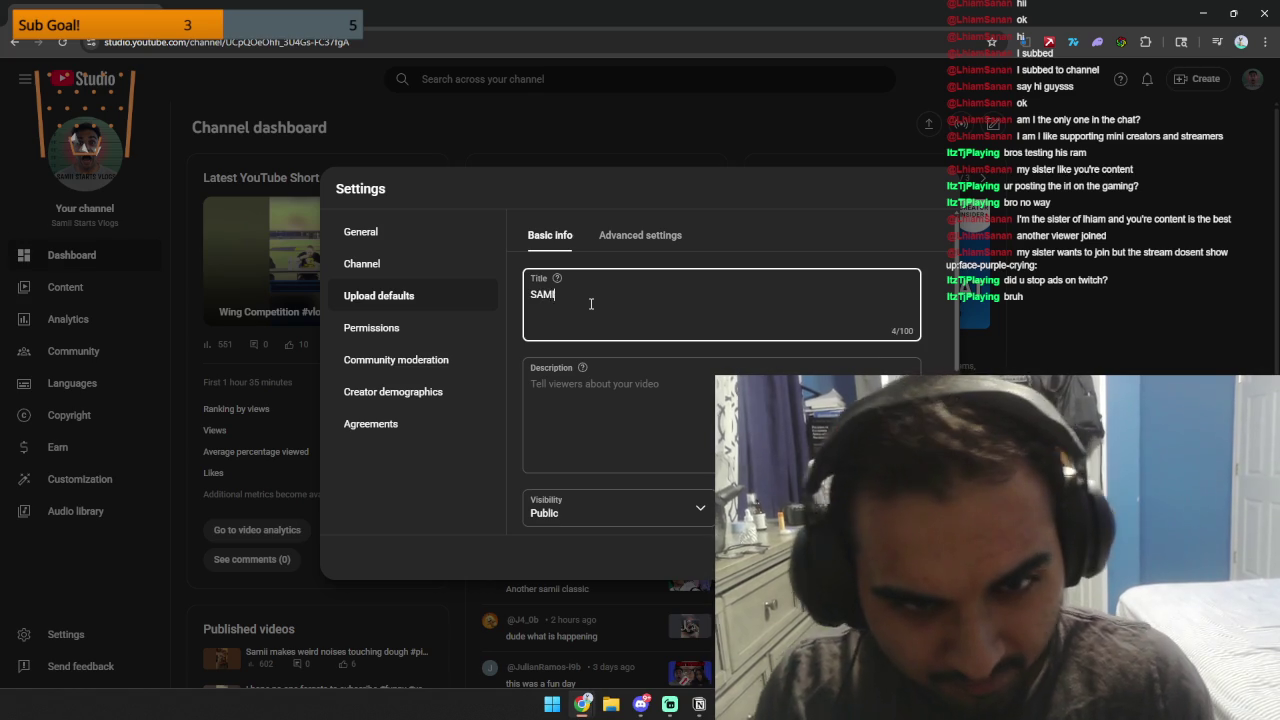
{"action": "type", "text": "I DOES"}
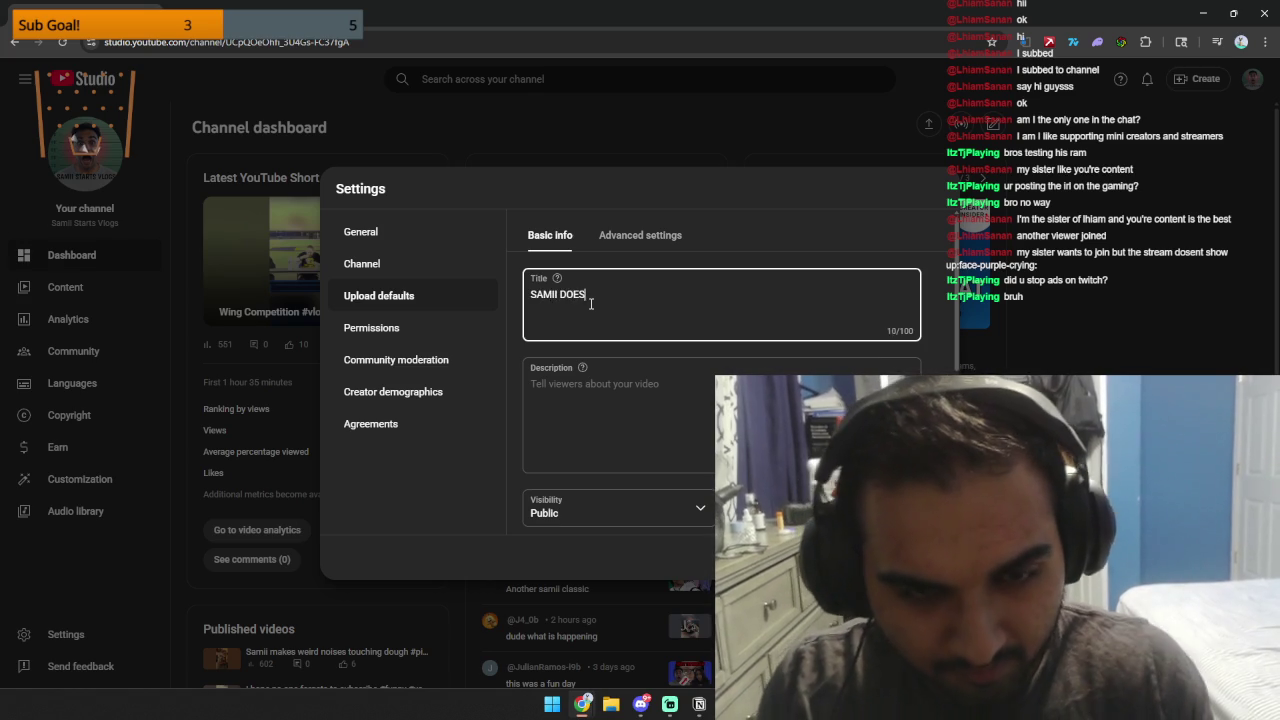
{"action": "type", "text": "T?!"}
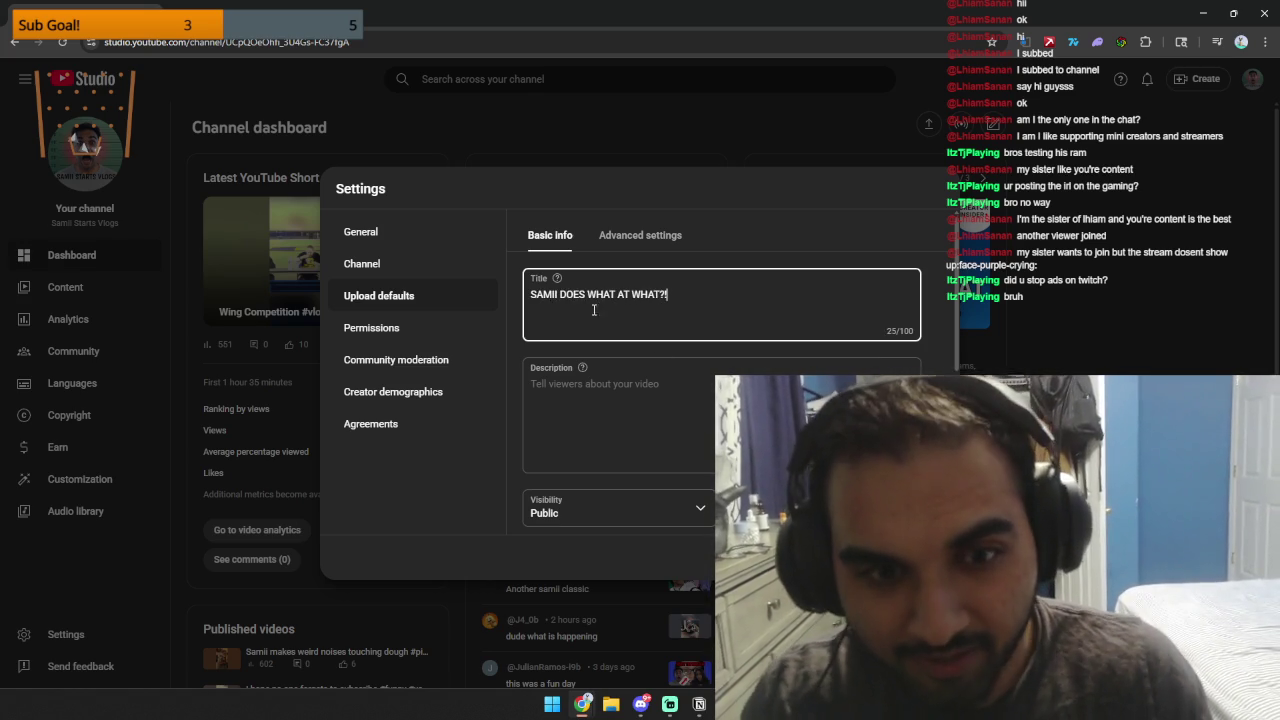
{"action": "key", "text": "Tab"}
{"action": "mouse_move", "coordinate": [582, 703]}
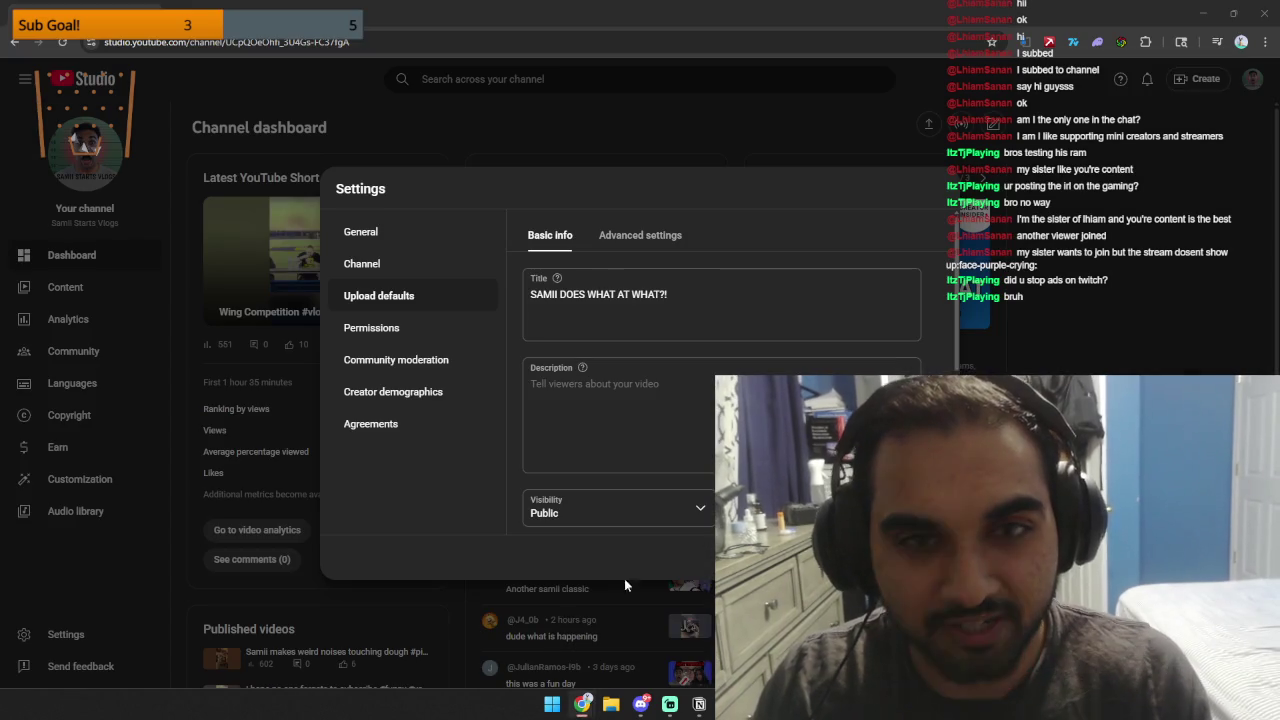
{"action": "key", "text": "ctrl+t"}
Load YouTube, switch to the Streaming channel account, and visit its account settings.
{"action": "type", "text": "youtube.com"}
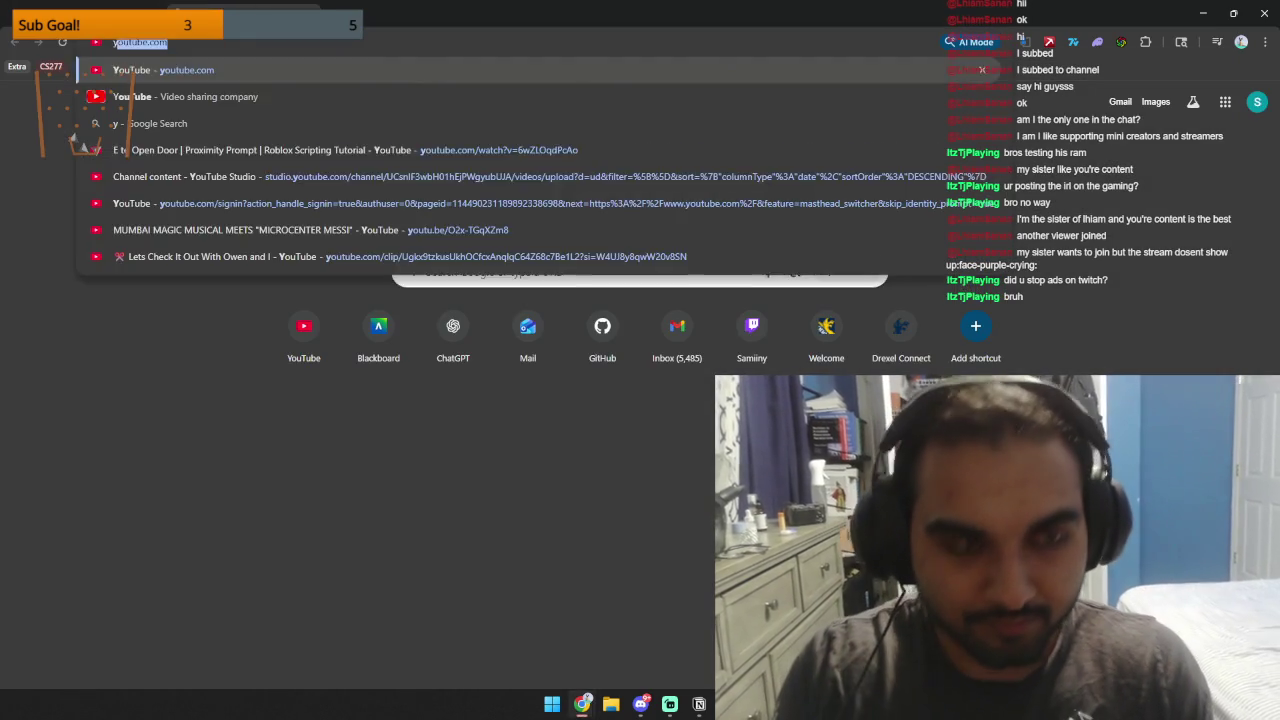
{"action": "key", "text": "Return"}
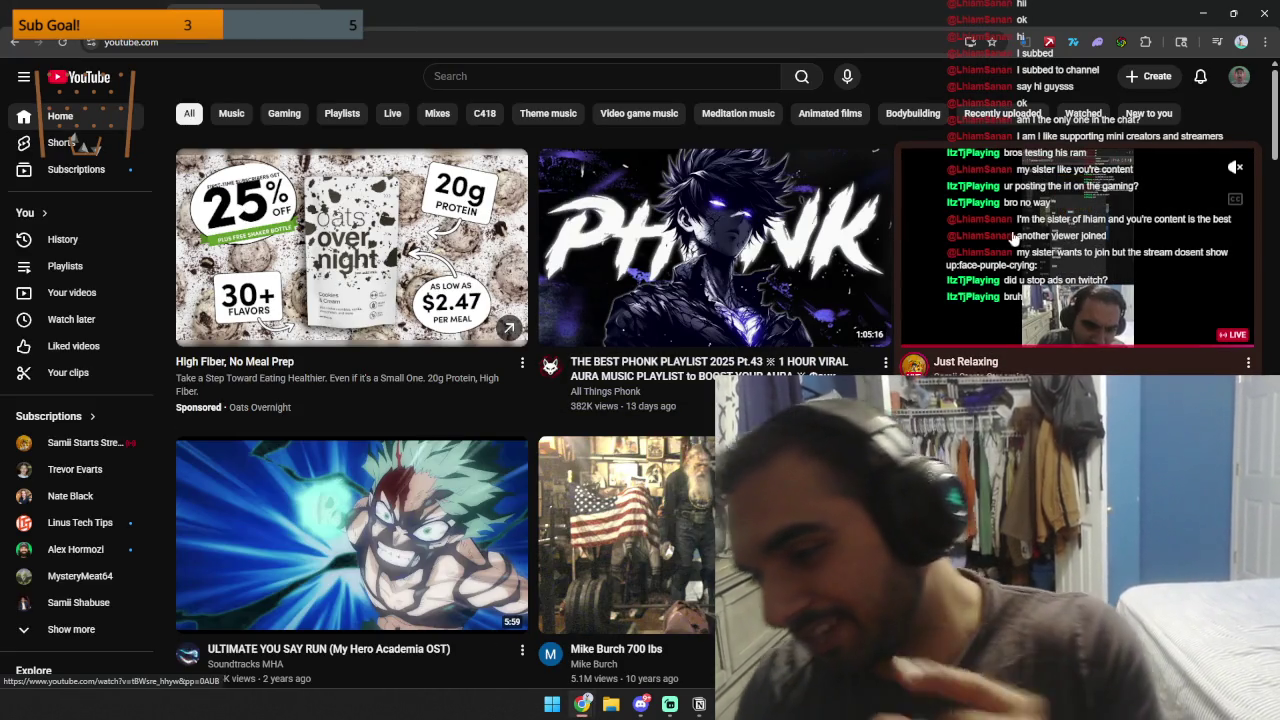
{"action": "left_click", "coordinate": [1238, 78]}
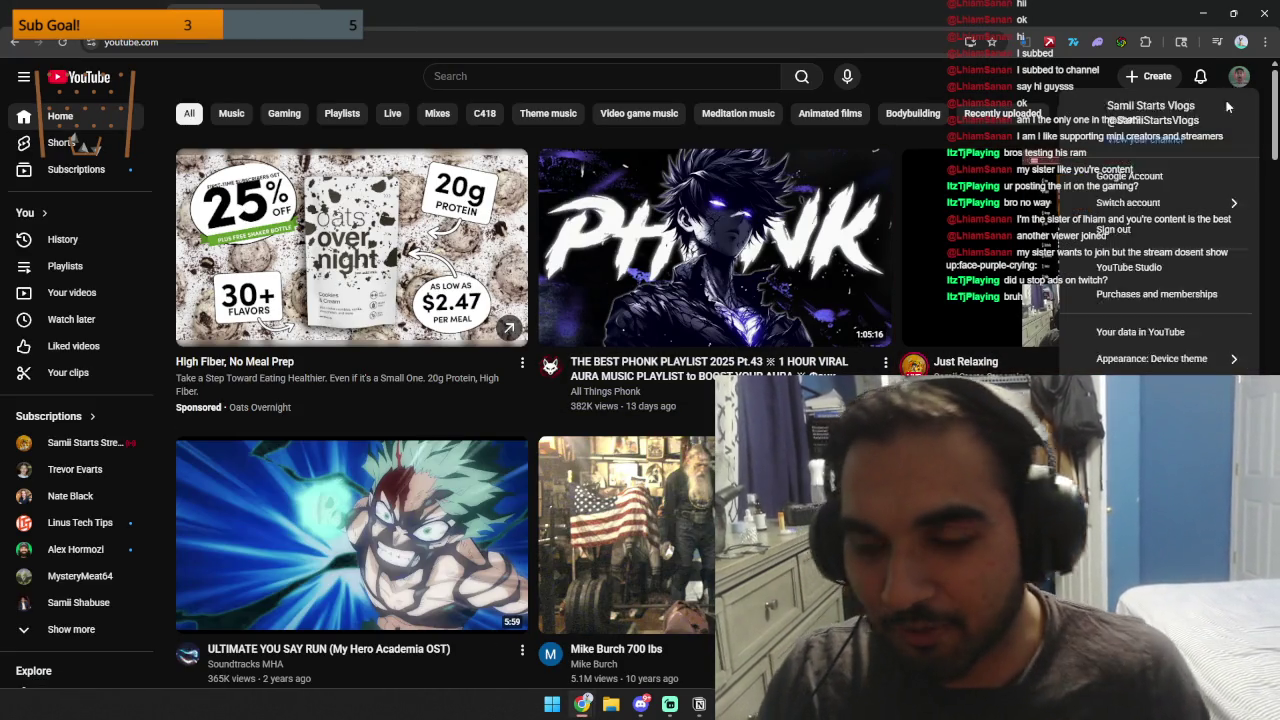
{"action": "left_click", "coordinate": [1215, 203]}
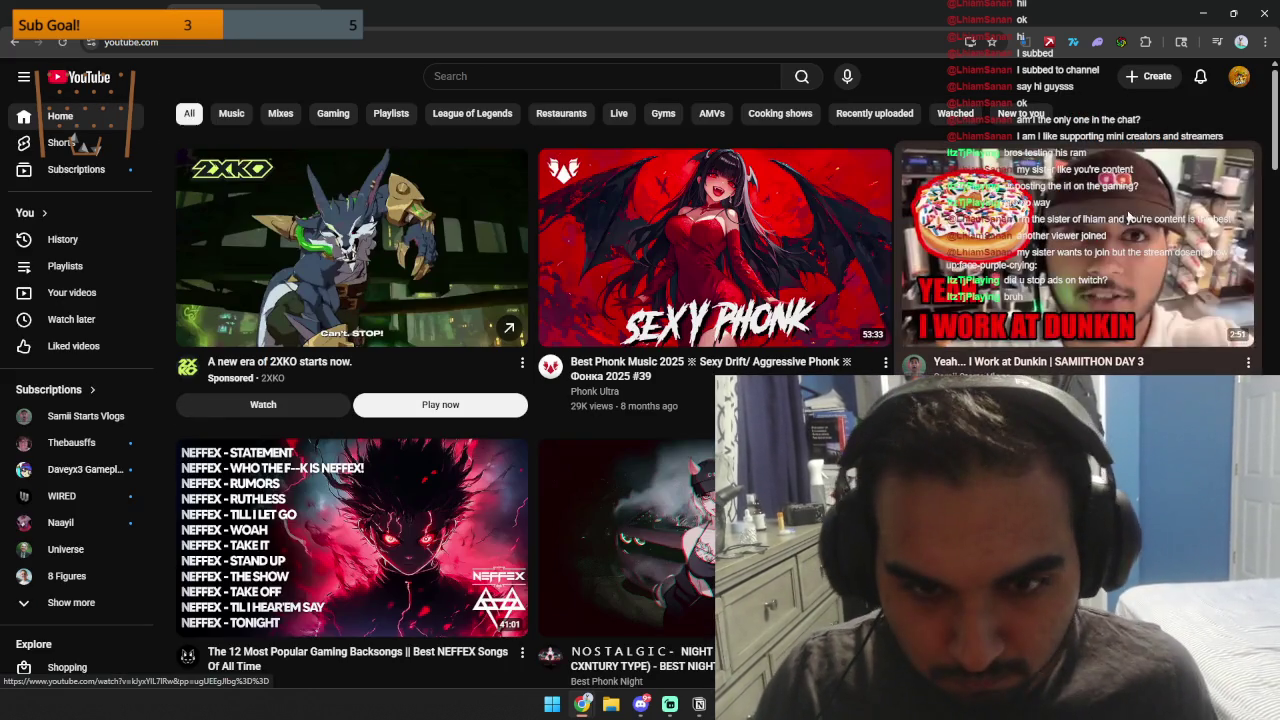
{"action": "left_click", "coordinate": [1240, 78]}
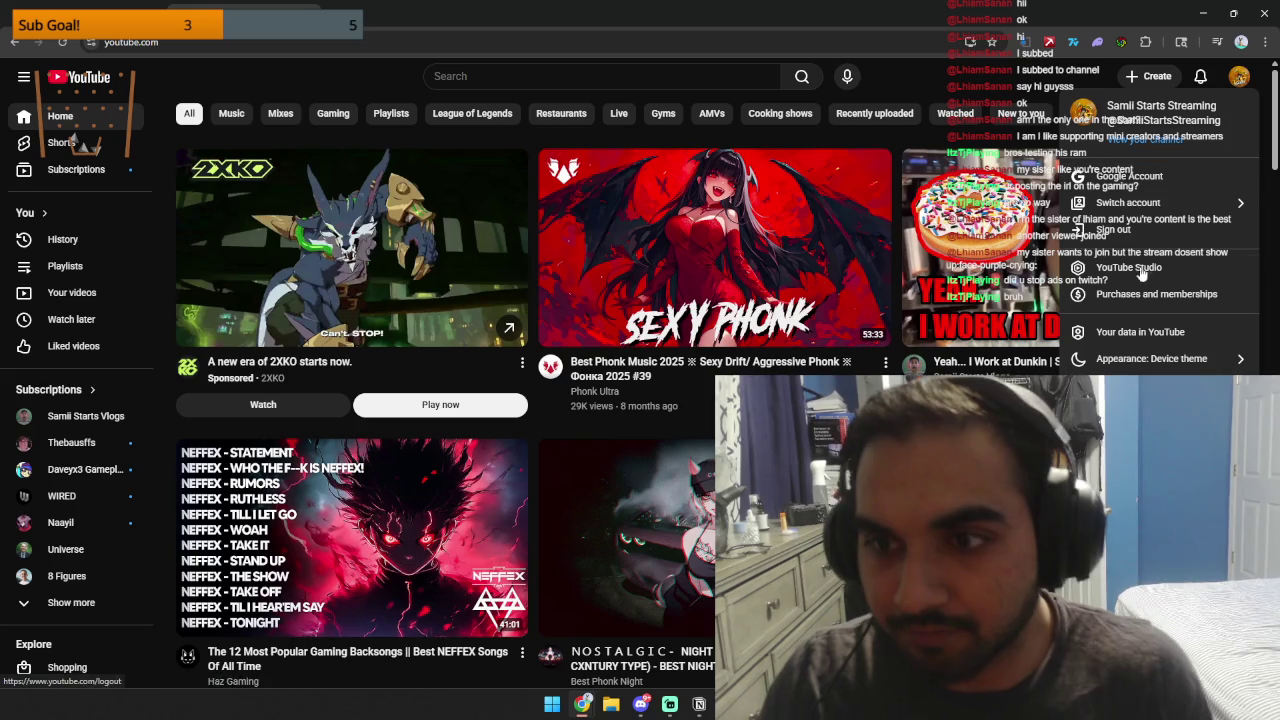
{"action": "left_click", "coordinate": [1130, 503]}
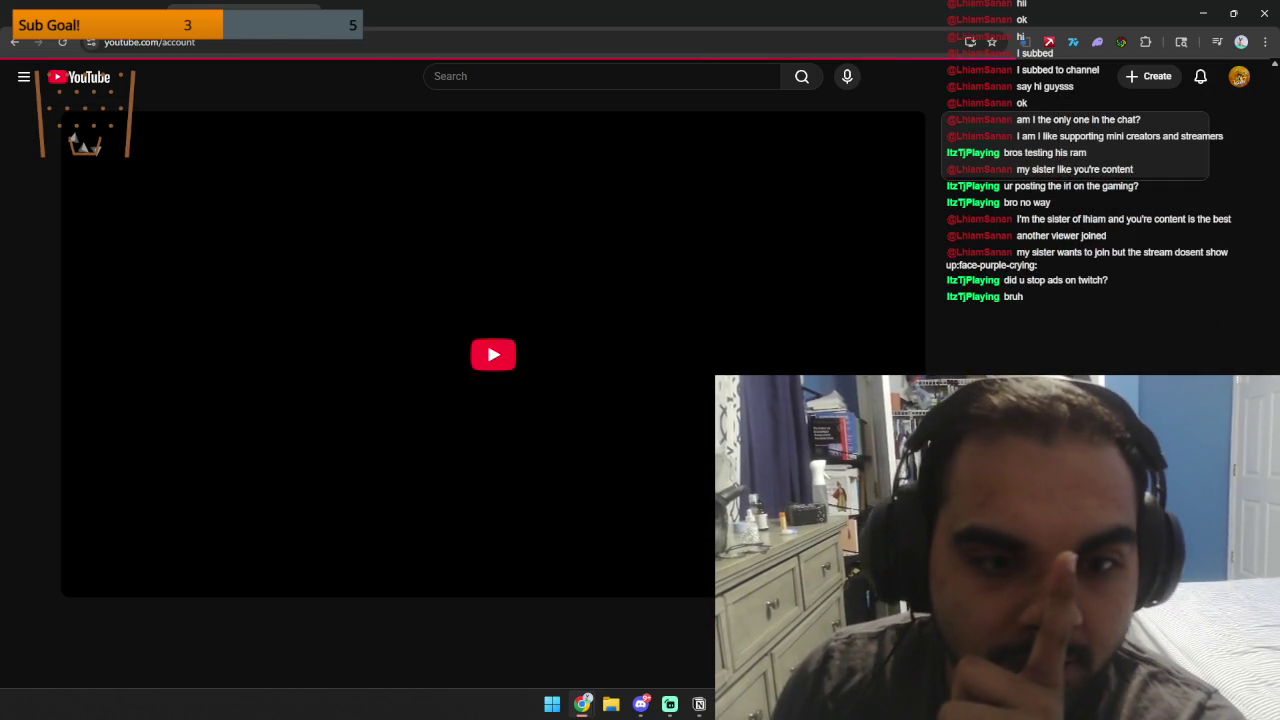
{"action": "left_click", "coordinate": [1240, 78]}
{"action": "left_click", "coordinate": [1130, 503]}
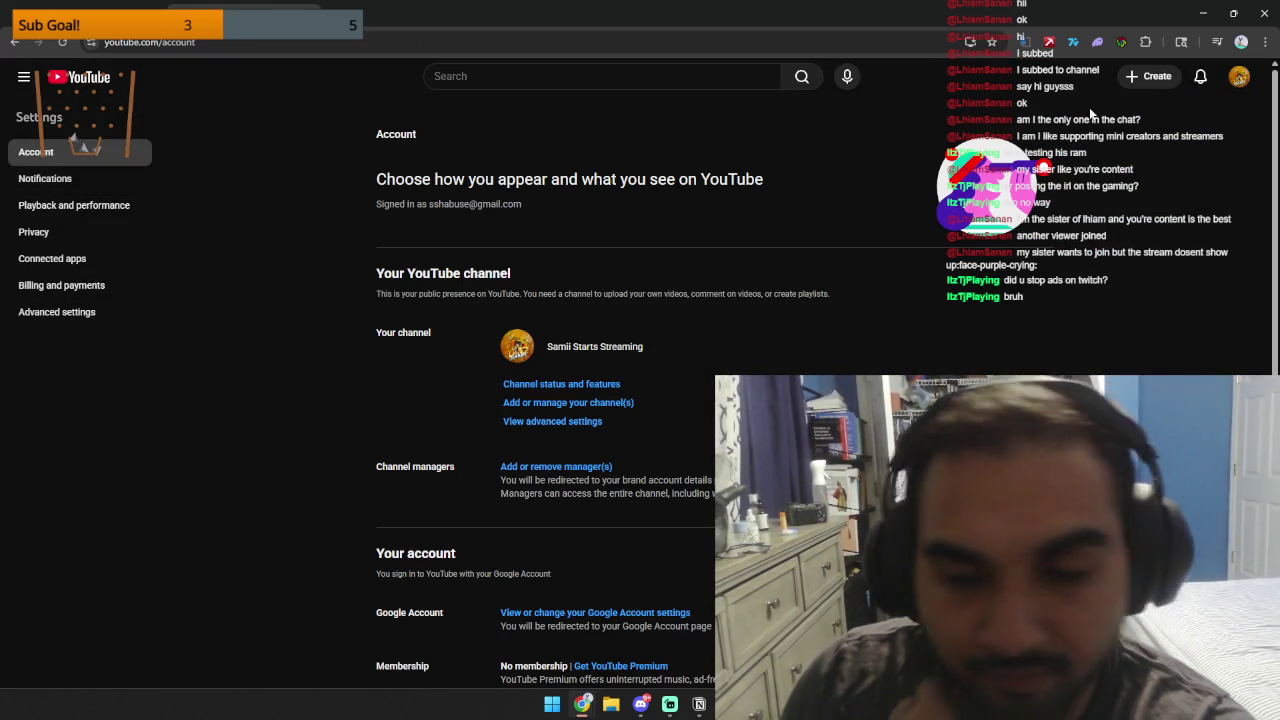
Go to the Streaming channel's YouTube Studio and open Settings on the Channel section.
{"action": "left_click", "coordinate": [1240, 80]}
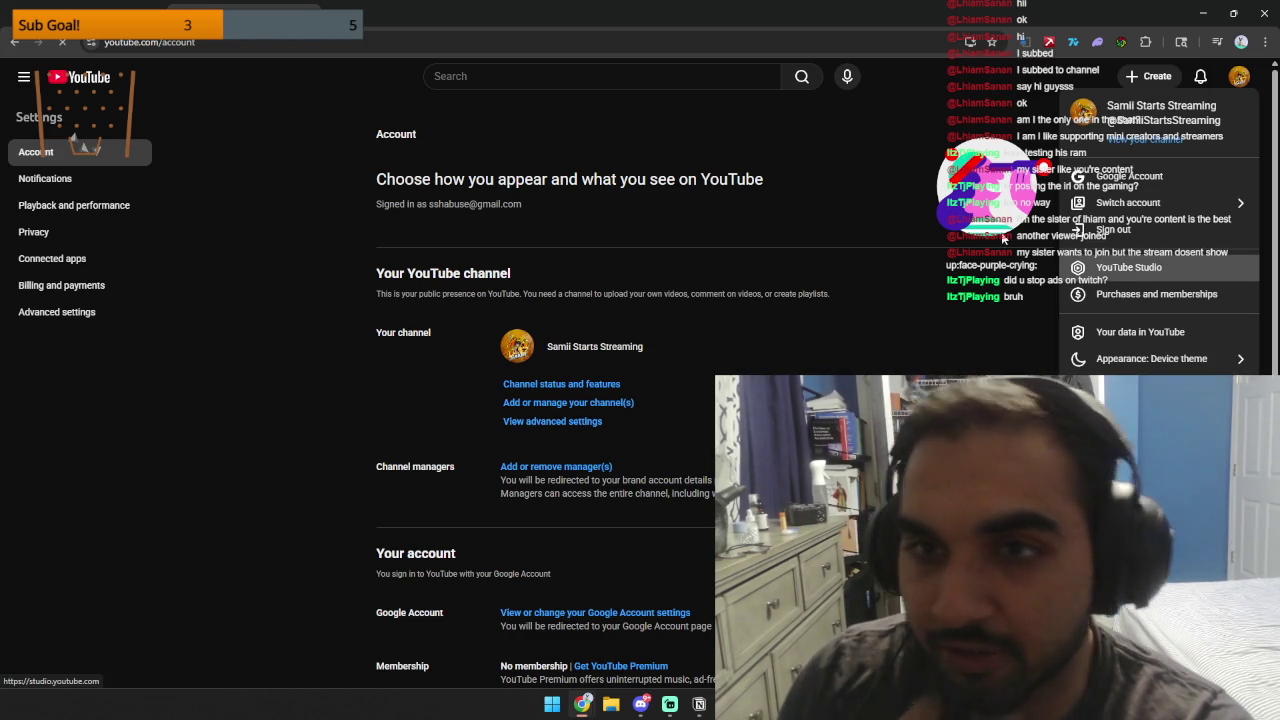
{"action": "left_click", "coordinate": [1156, 272]}
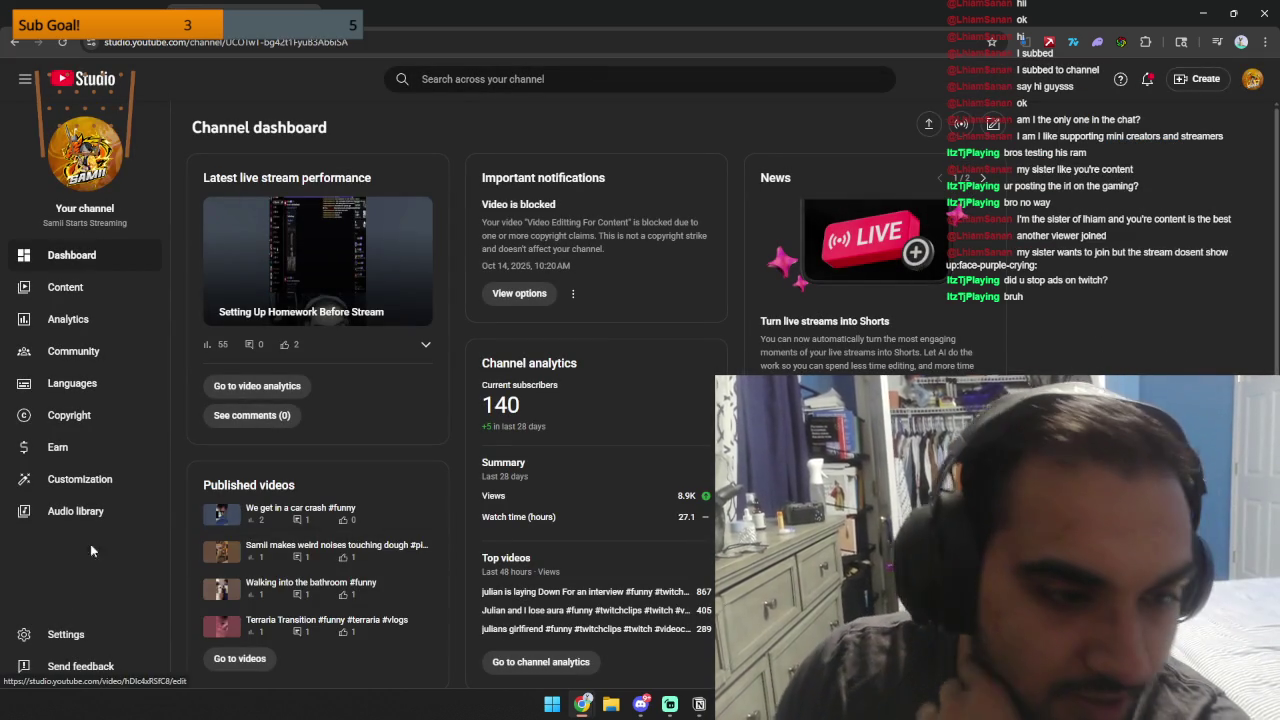
{"action": "left_click", "coordinate": [65, 638]}
{"action": "left_click", "coordinate": [428, 264]}
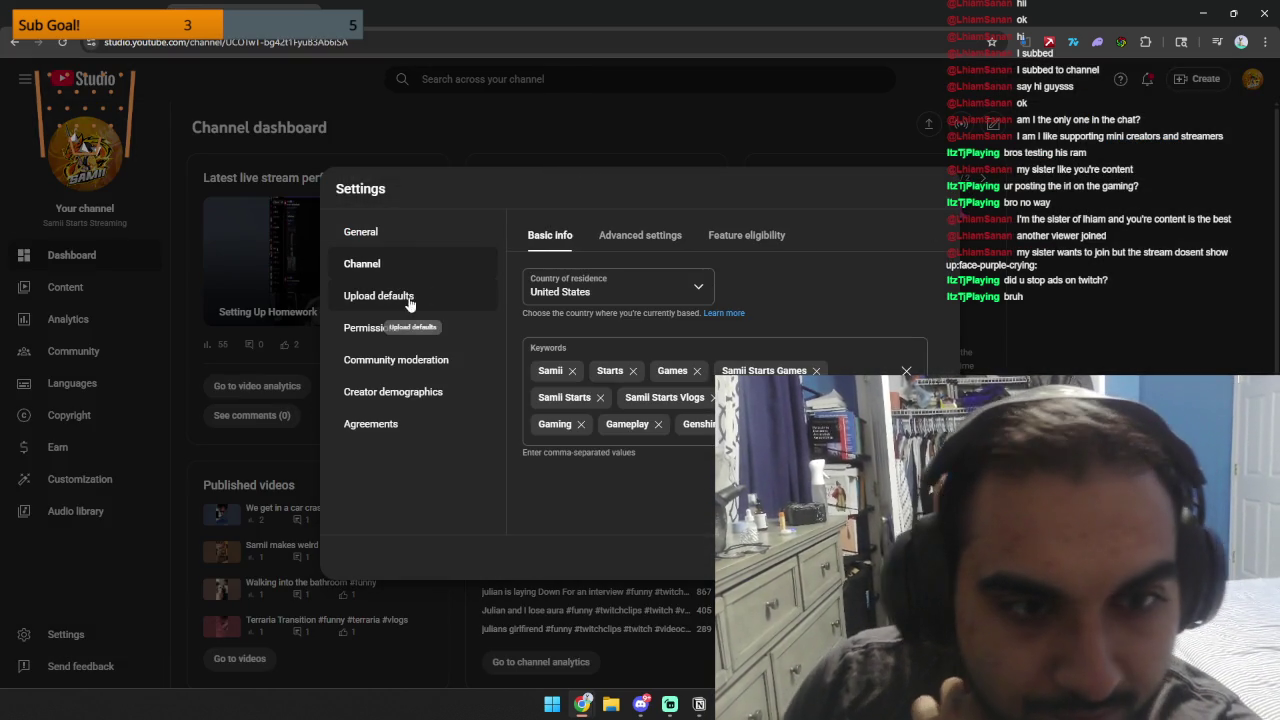
Rewrite the Vlogs default description with a day-in-my-life intro before the streaming line.
{"action": "left_click", "coordinate": [412, 296]}
{"action": "left_click", "coordinate": [614, 412]}
{"action": "scroll", "coordinate": [614, 412], "scroll_direction": "down", "scroll_amount": 3}
{"action": "scroll", "coordinate": [614, 412], "scroll_direction": "up", "scroll_amount": 3}
{"action": "key", "text": "ctrl+a"}
{"action": "key", "text": "ctrl+Tab"}
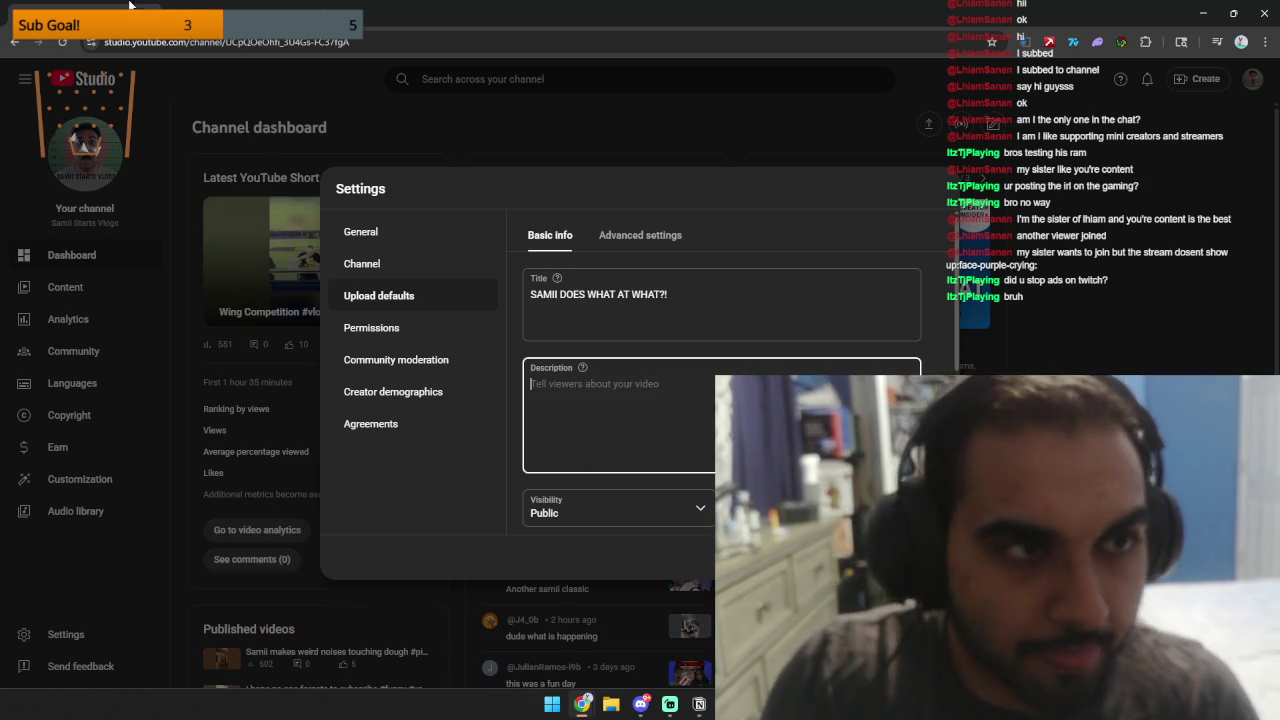
{"action": "scroll", "coordinate": [650, 444], "scroll_direction": "up", "scroll_amount": 3}
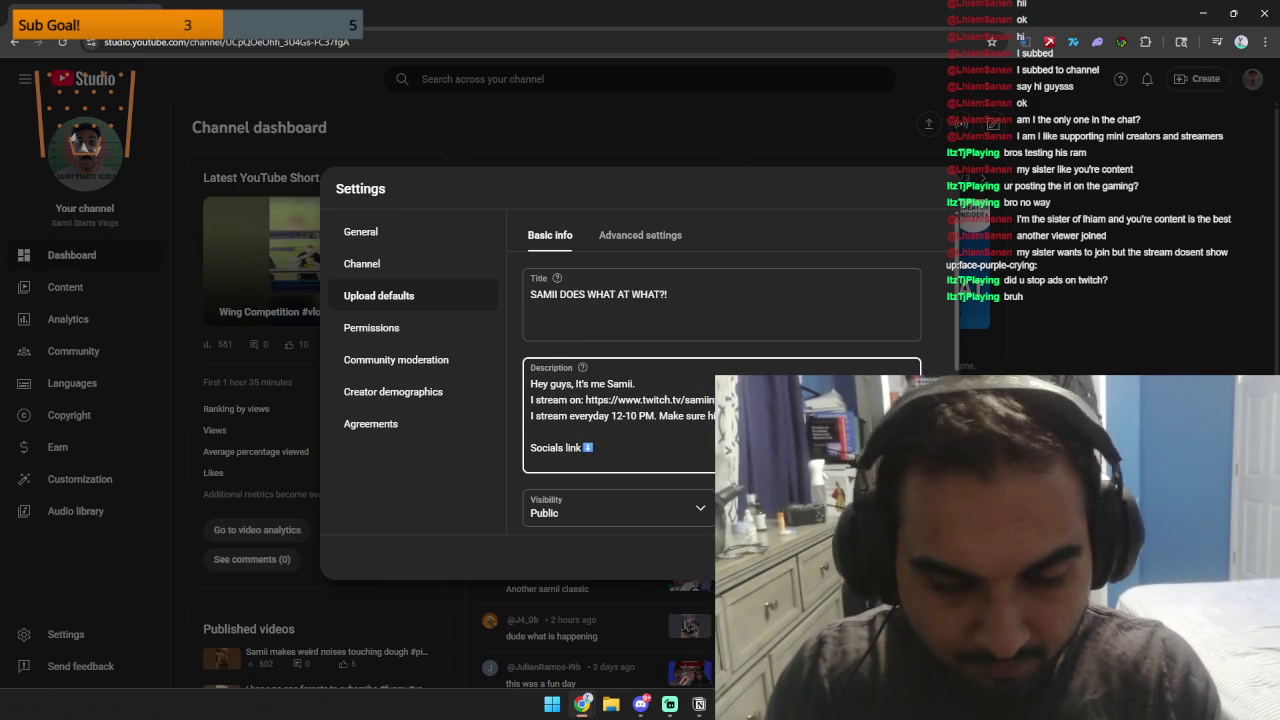
{"action": "key", "text": "Return"}
{"action": "type", "text": "This is just a day in my life messing aroun"}
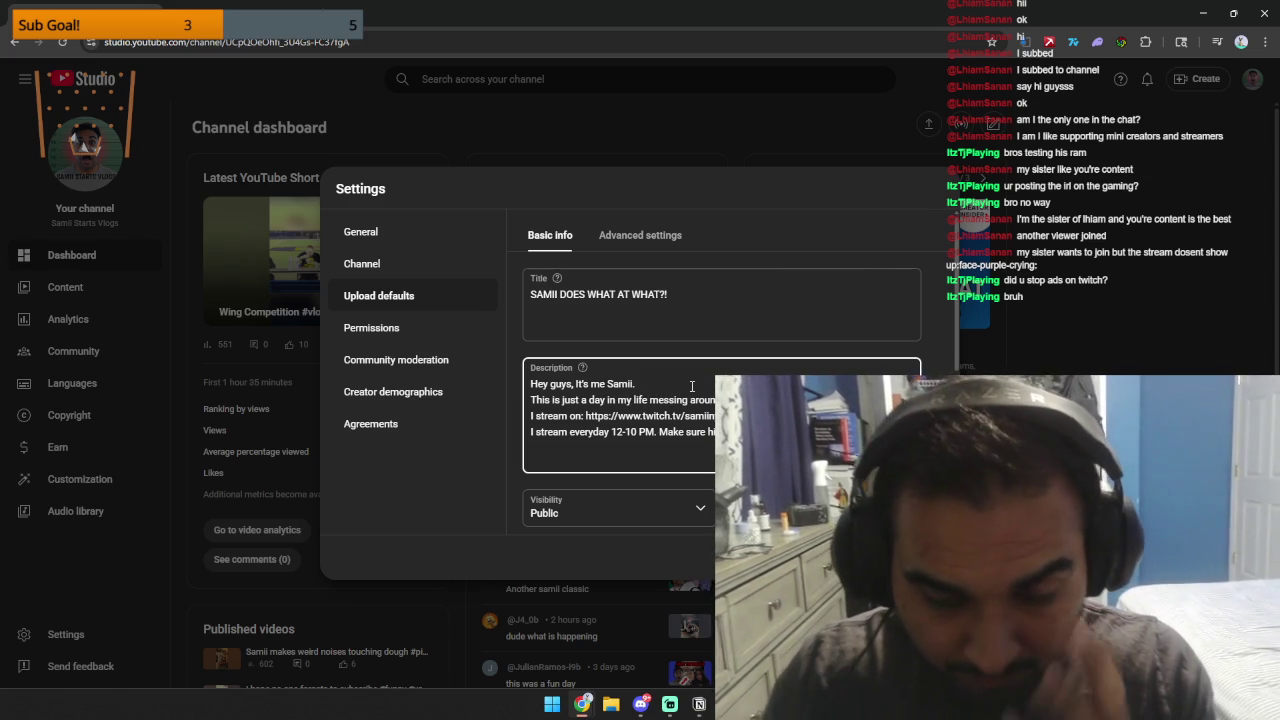
{"action": "key", "text": "Return"}
{"action": "key", "text": "ctrl+a"}
{"action": "left_click", "coordinate": [685, 448]}
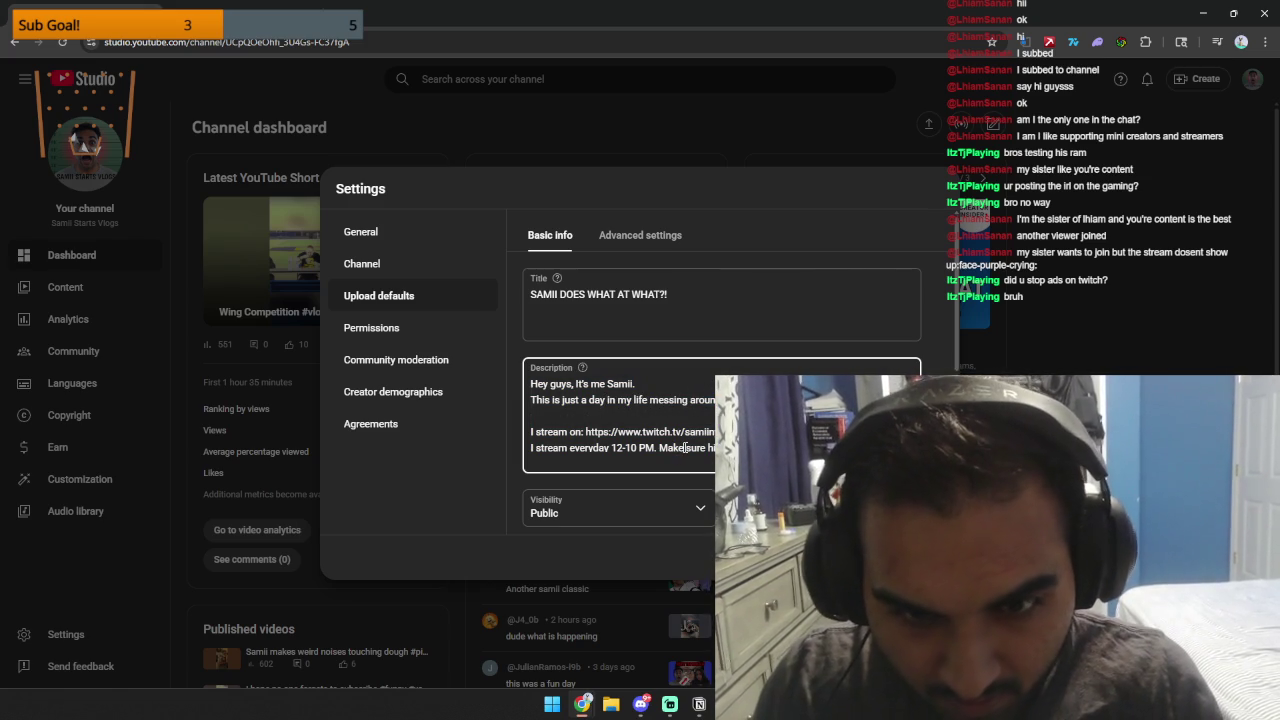
Delete the Instagram link line and the blank line between Twitch and Discord.
{"action": "scroll", "coordinate": [685, 448], "scroll_direction": "down", "scroll_amount": 5}
{"action": "scroll", "coordinate": [676, 433], "scroll_direction": "up", "scroll_amount": 2}
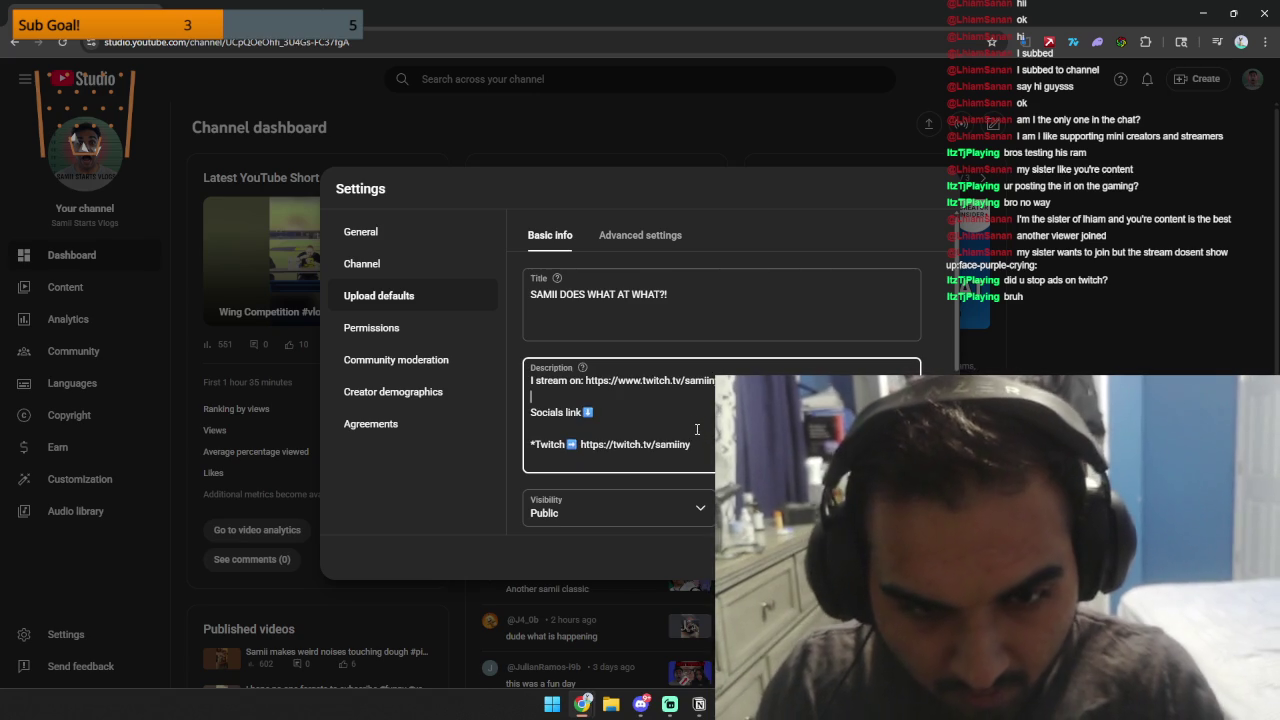
{"action": "scroll", "coordinate": [676, 433], "scroll_direction": "down", "scroll_amount": 1}
{"action": "scroll", "coordinate": [683, 433], "scroll_direction": "down", "scroll_amount": 1}
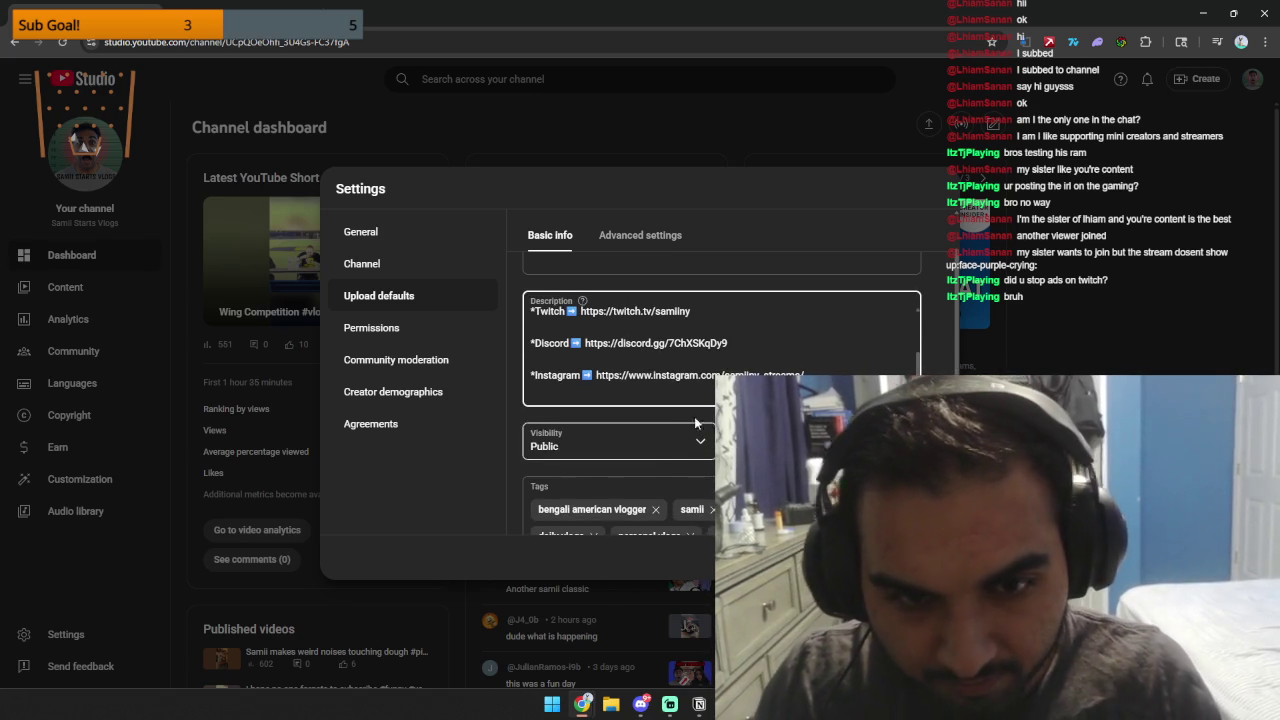
{"action": "key", "text": "BackSpace"}
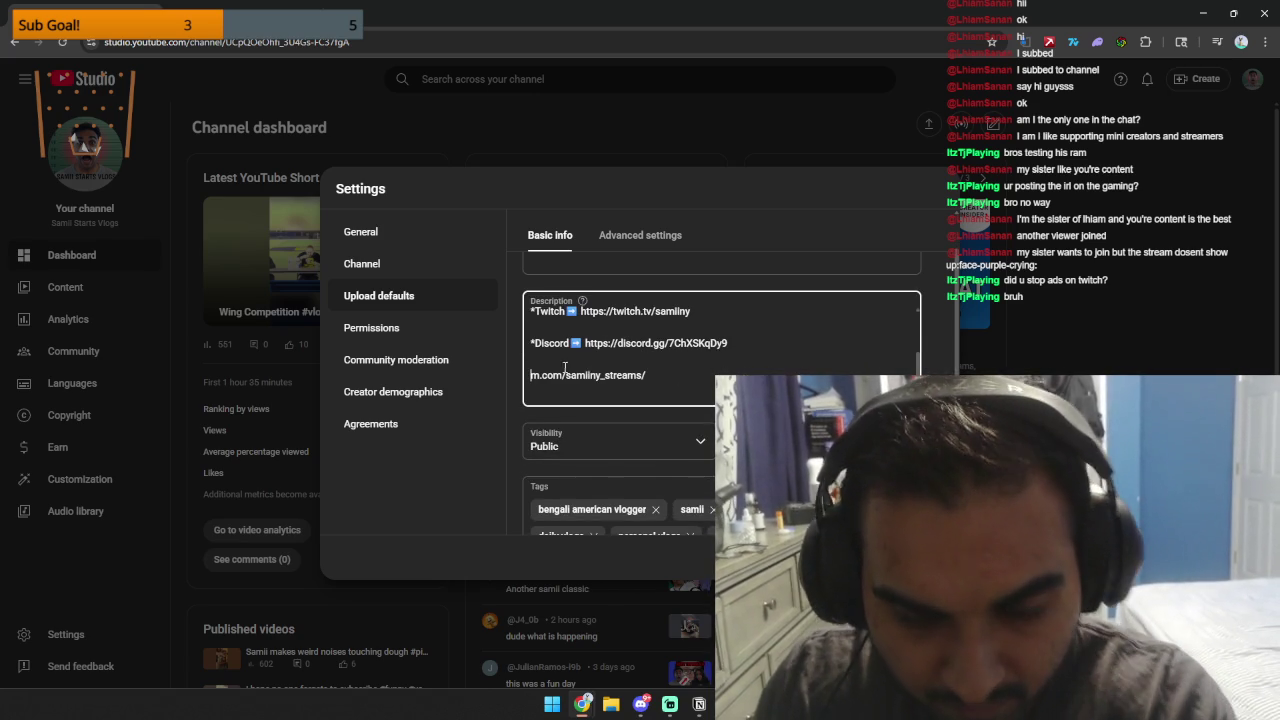
{"action": "key", "text": "BackSpace"}
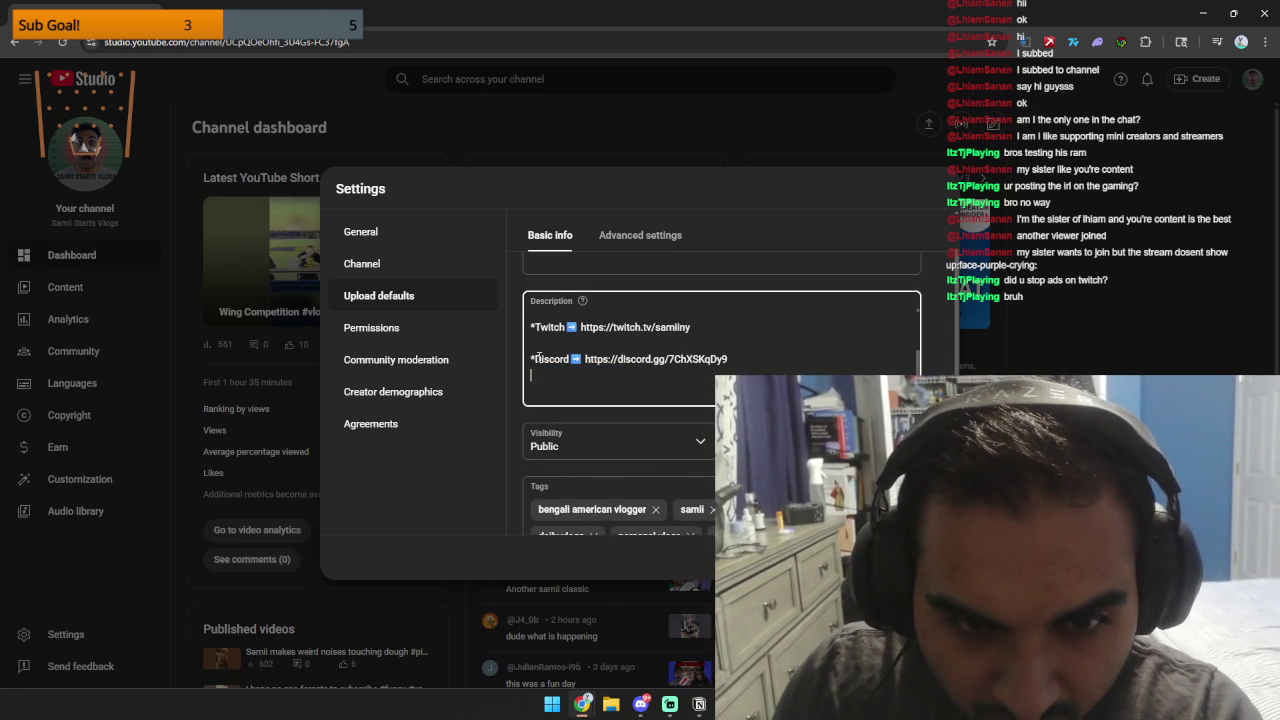
{"action": "key", "text": "BackSpace"}
Review the advanced upload default settings and save the upload defaults.
{"action": "scroll", "coordinate": [555, 345], "scroll_direction": "up", "scroll_amount": 2}
{"action": "scroll", "coordinate": [570, 335], "scroll_direction": "down", "scroll_amount": 2}
{"action": "left_click", "coordinate": [575, 322]}
{"action": "scroll", "coordinate": [578, 345], "scroll_direction": "down", "scroll_amount": 5}
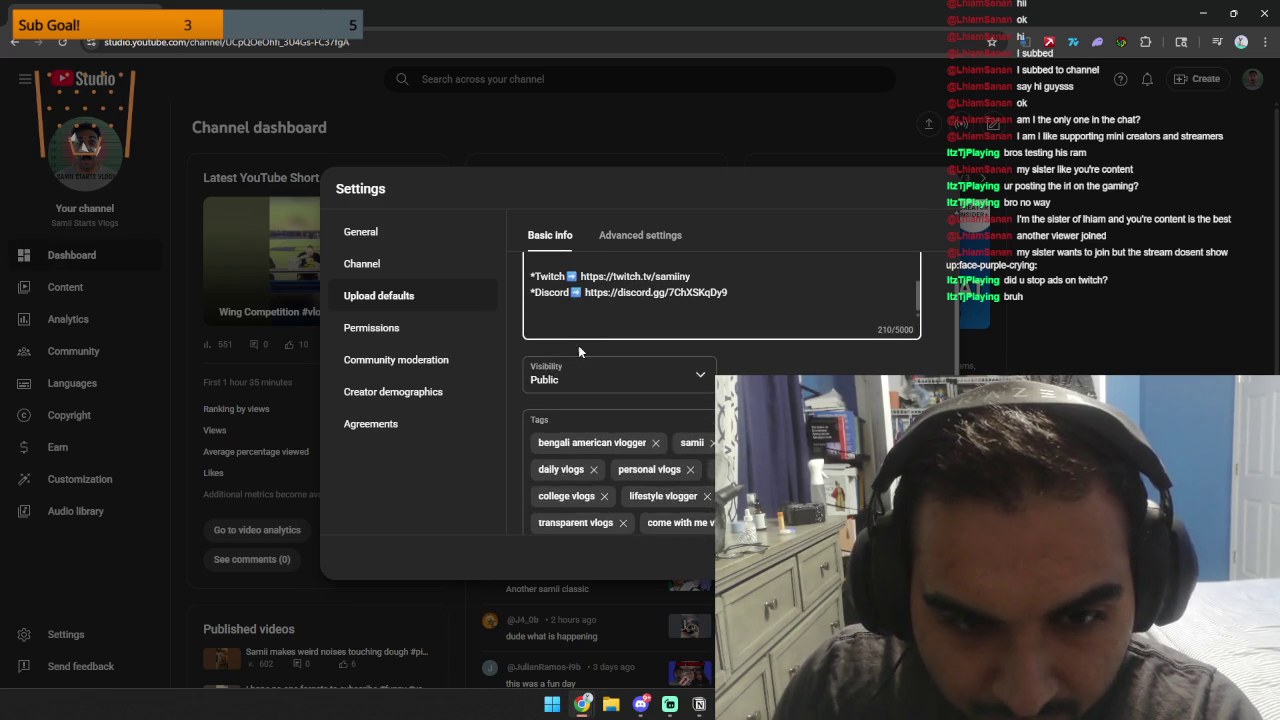
{"action": "left_click", "coordinate": [613, 238]}
{"action": "scroll", "coordinate": [600, 400], "scroll_direction": "down", "scroll_amount": 1}
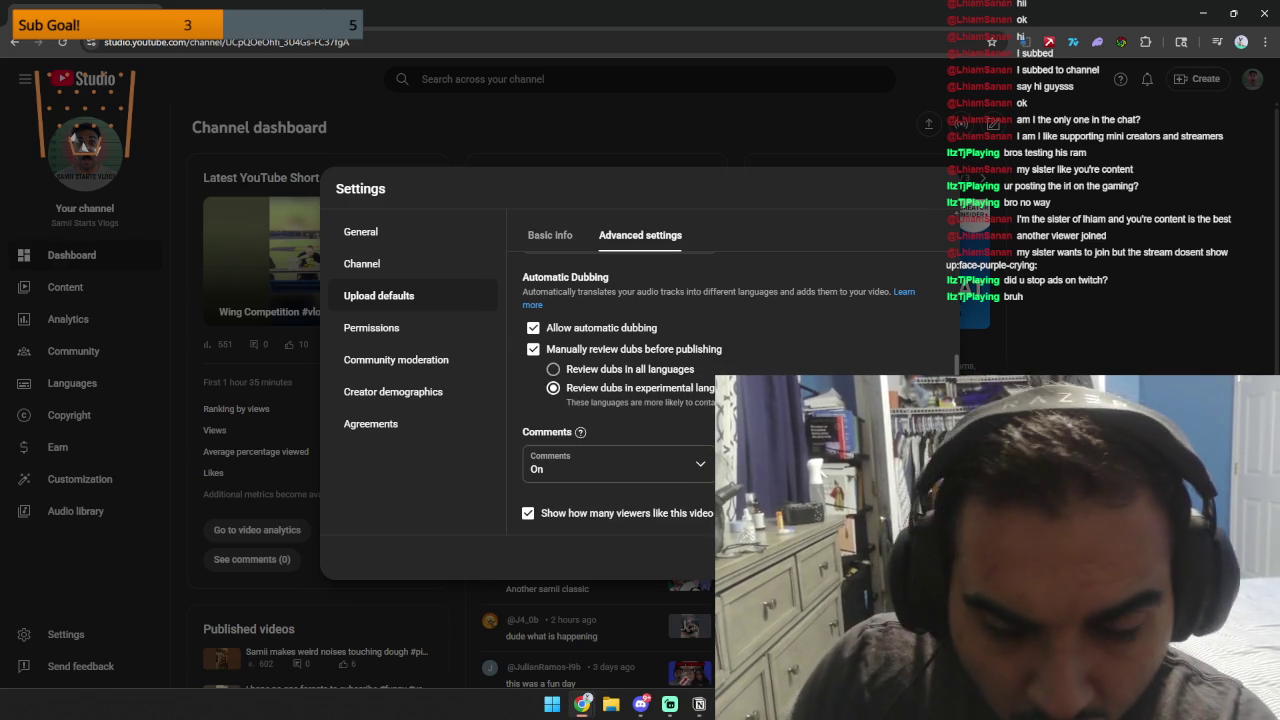
{"action": "left_click", "coordinate": [912, 556]}
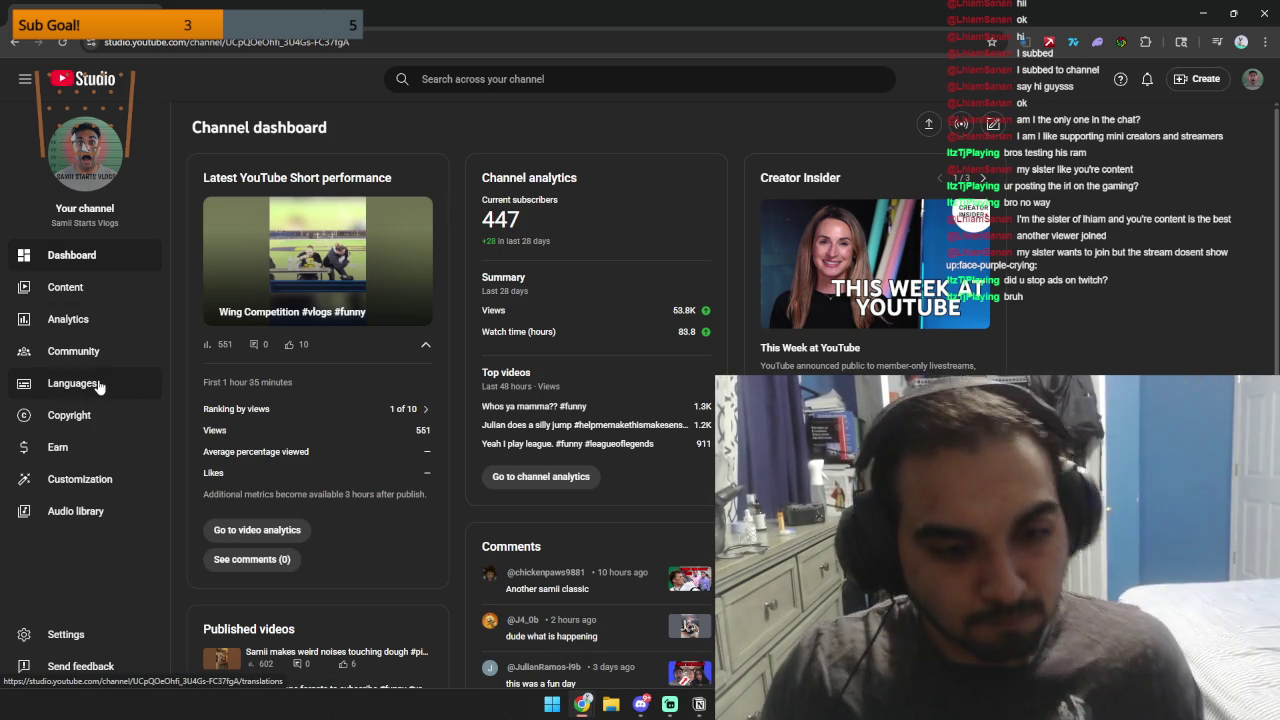
Filter the Content Shorts list to Public visibility and preview the Wing Competition short.
{"action": "scroll", "coordinate": [419, 418], "scroll_direction": "down", "scroll_amount": 2}
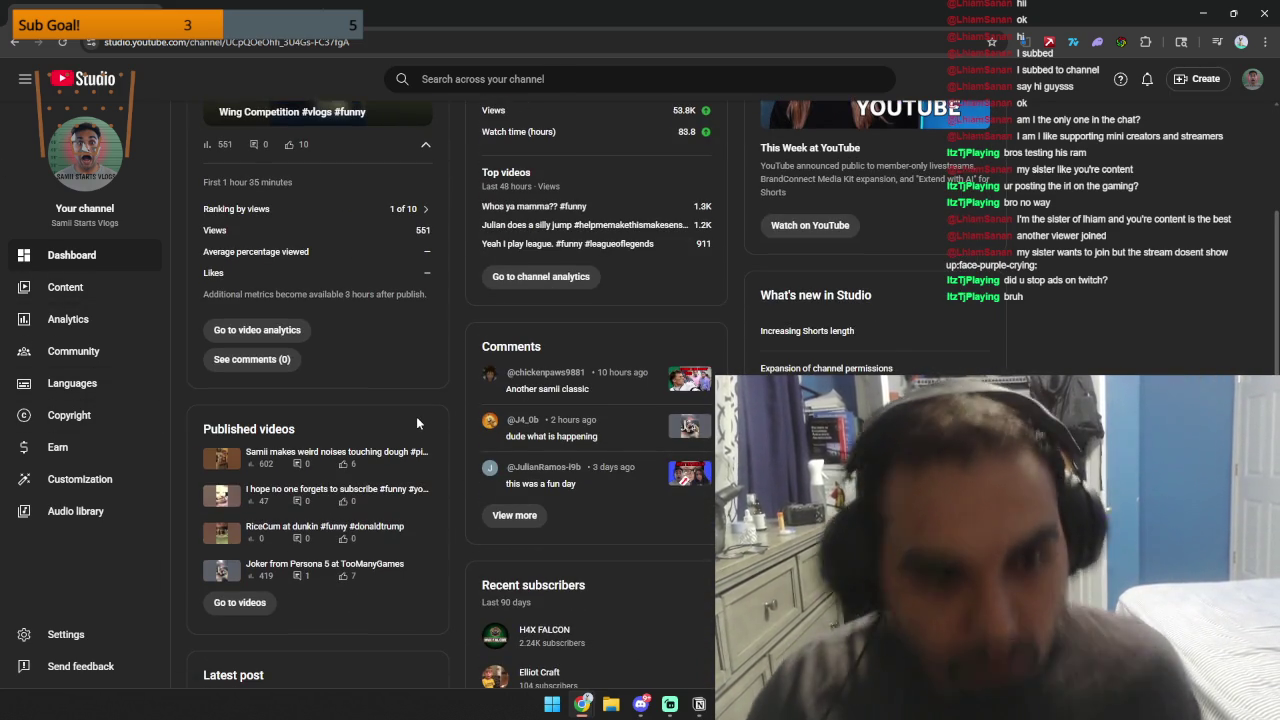
{"action": "left_click", "coordinate": [88, 287]}
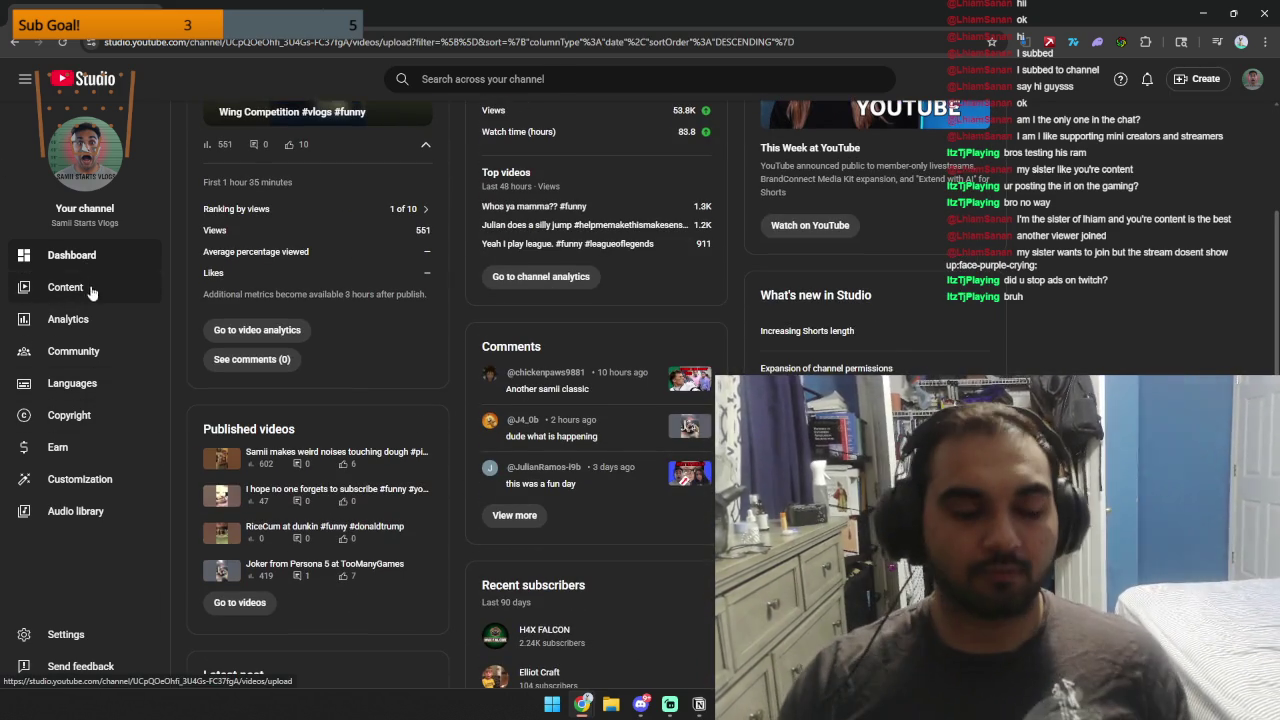
{"action": "left_click", "coordinate": [340, 165]}
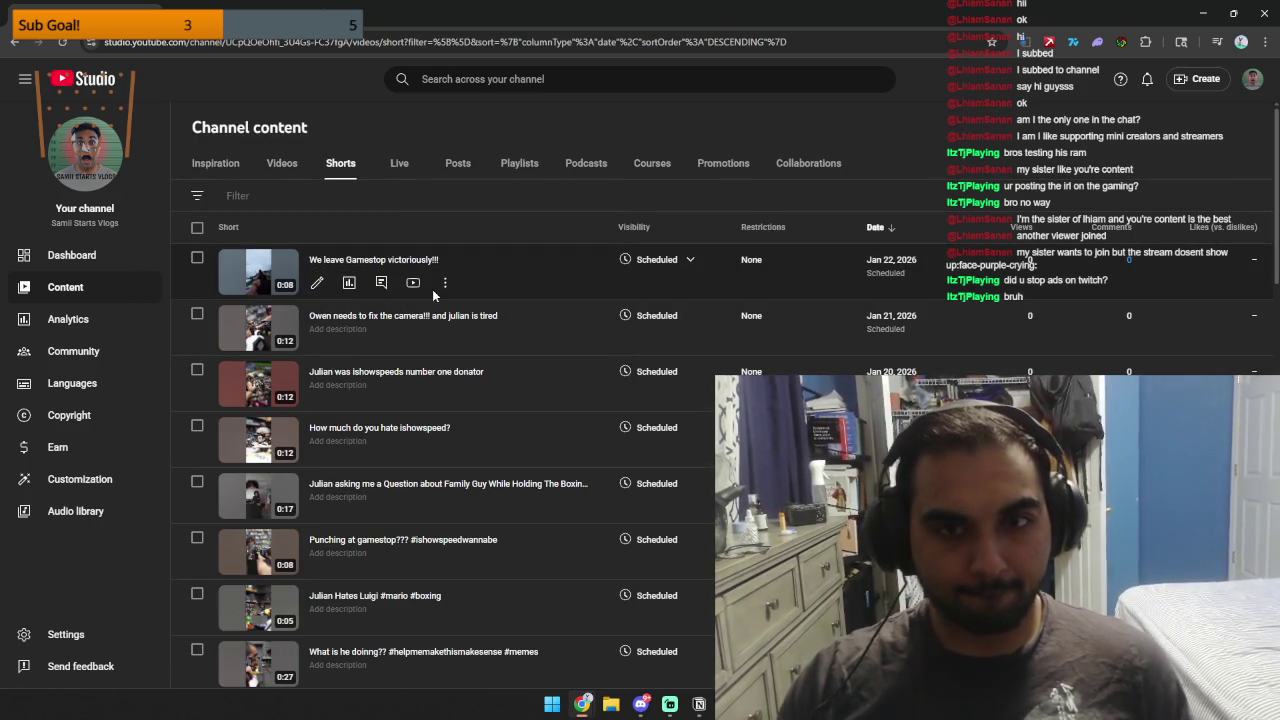
{"action": "left_click", "coordinate": [197, 198]}
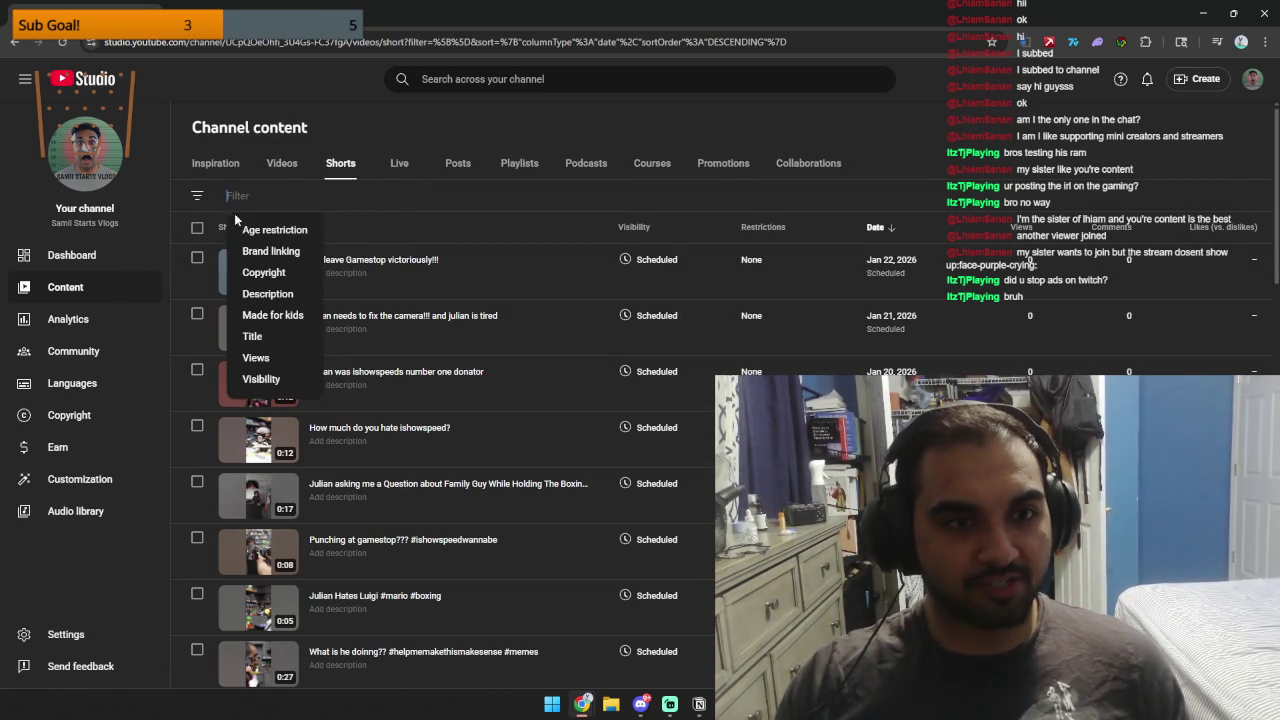
{"action": "left_click", "coordinate": [272, 374]}
{"action": "left_click", "coordinate": [246, 235]}
{"action": "left_click", "coordinate": [319, 354]}
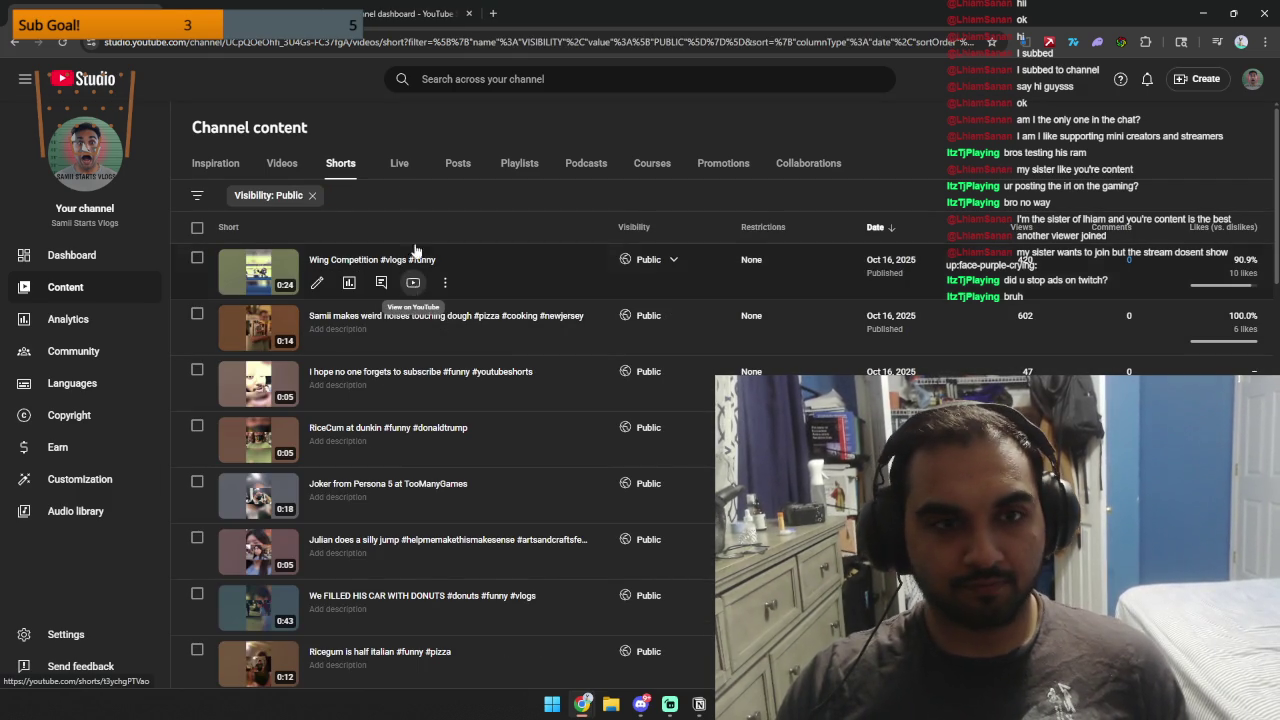
{"action": "left_click", "coordinate": [412, 288]}
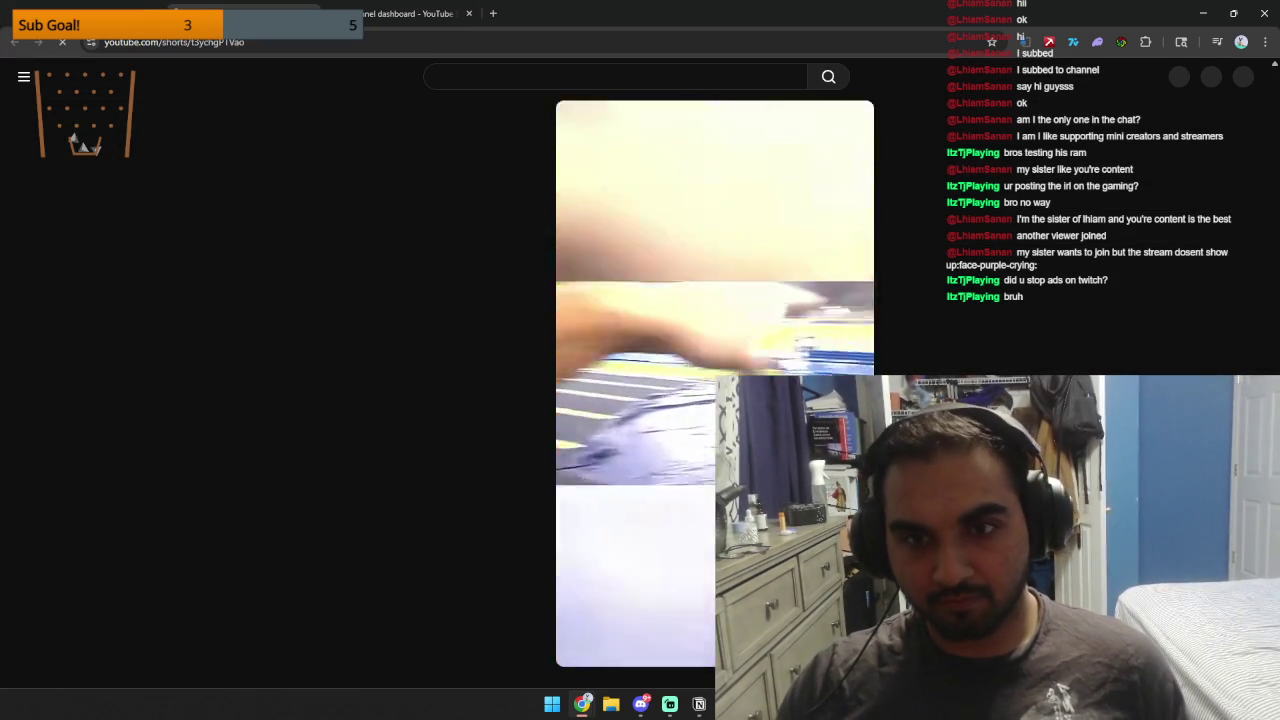
{"action": "key", "text": "ctrl+w"}
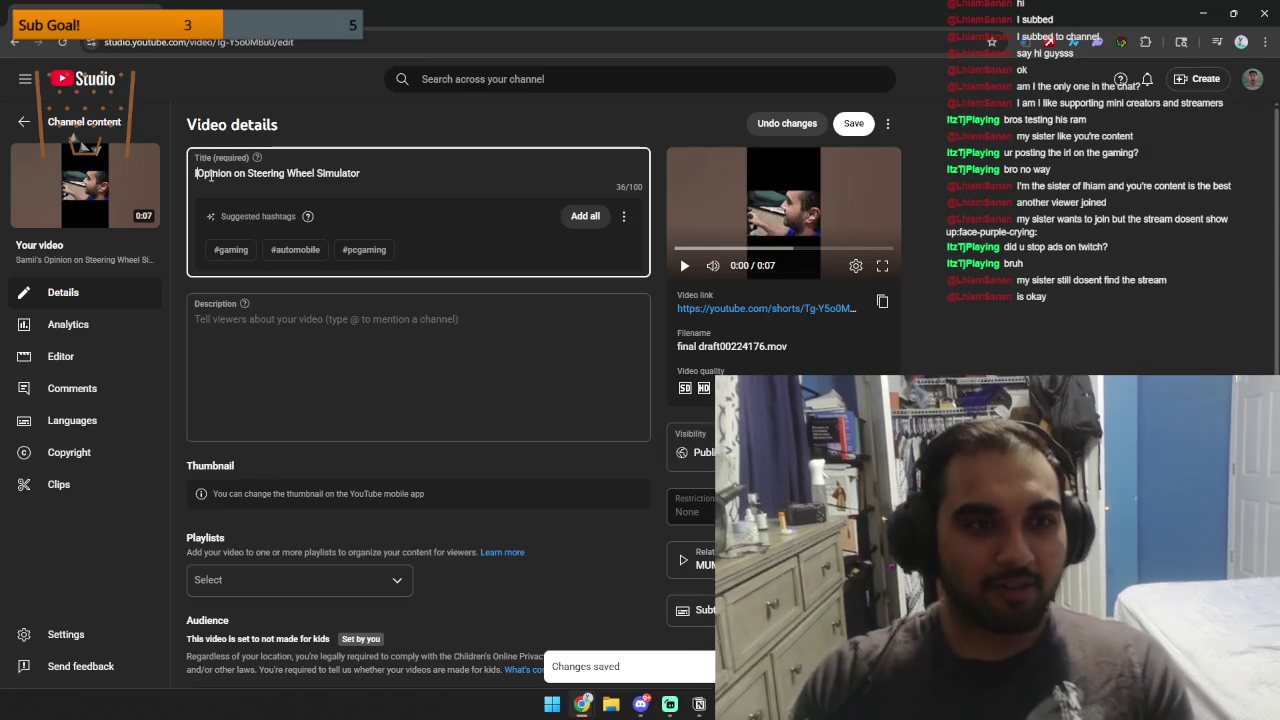
Finish retitling the Short to 'My Opinion on Steering Wheel Simulator' and save it.
{"action": "type", "text": "IMy"}
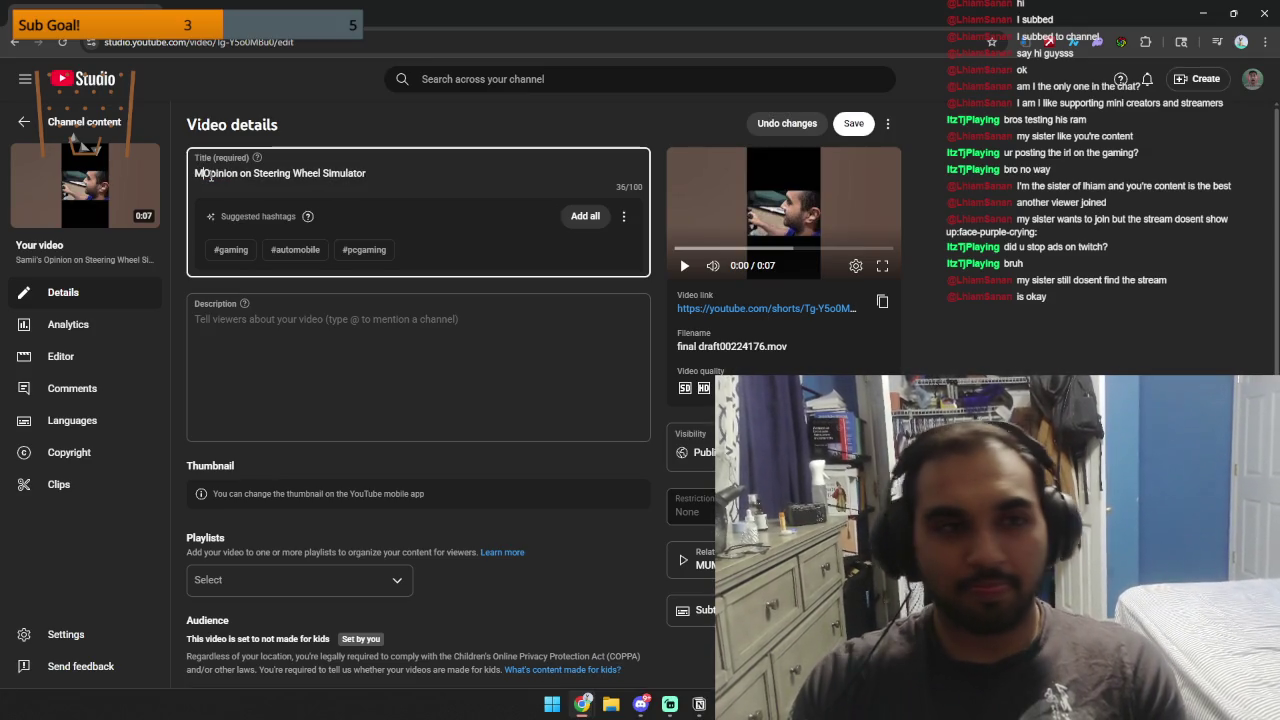
{"action": "left_click", "coordinate": [858, 128]}
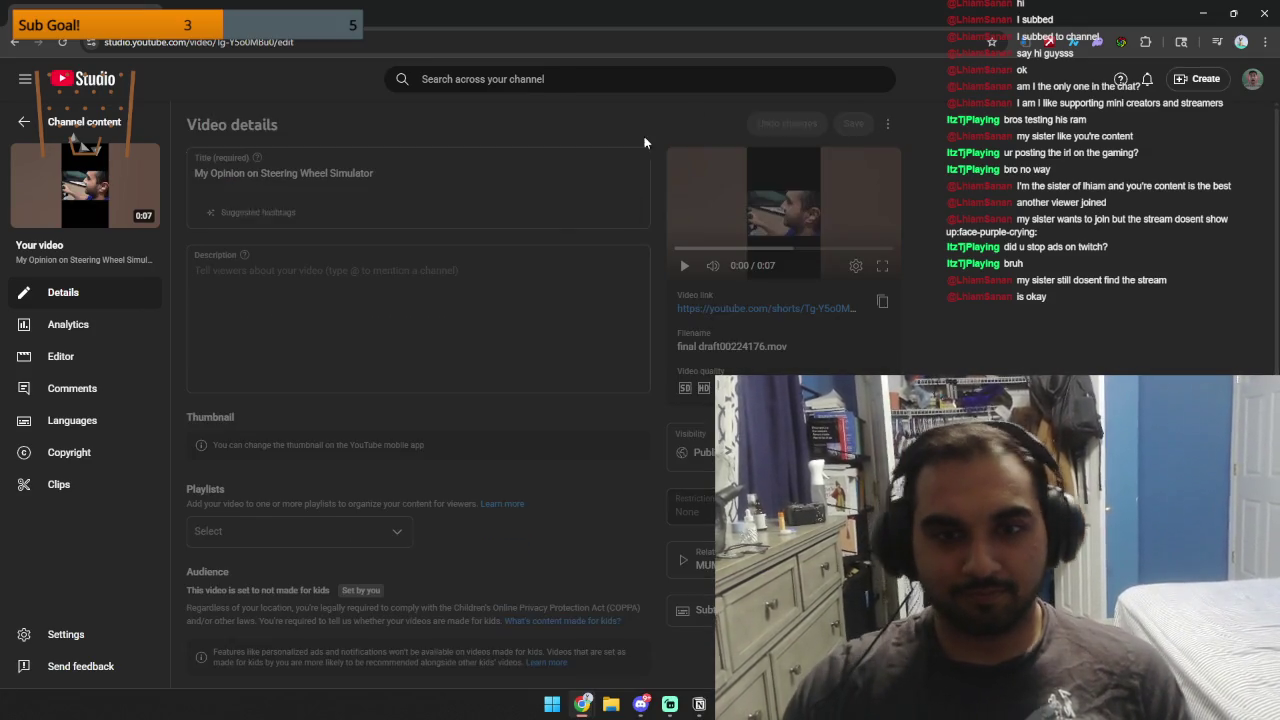
{"action": "key", "text": "alt+Left"}
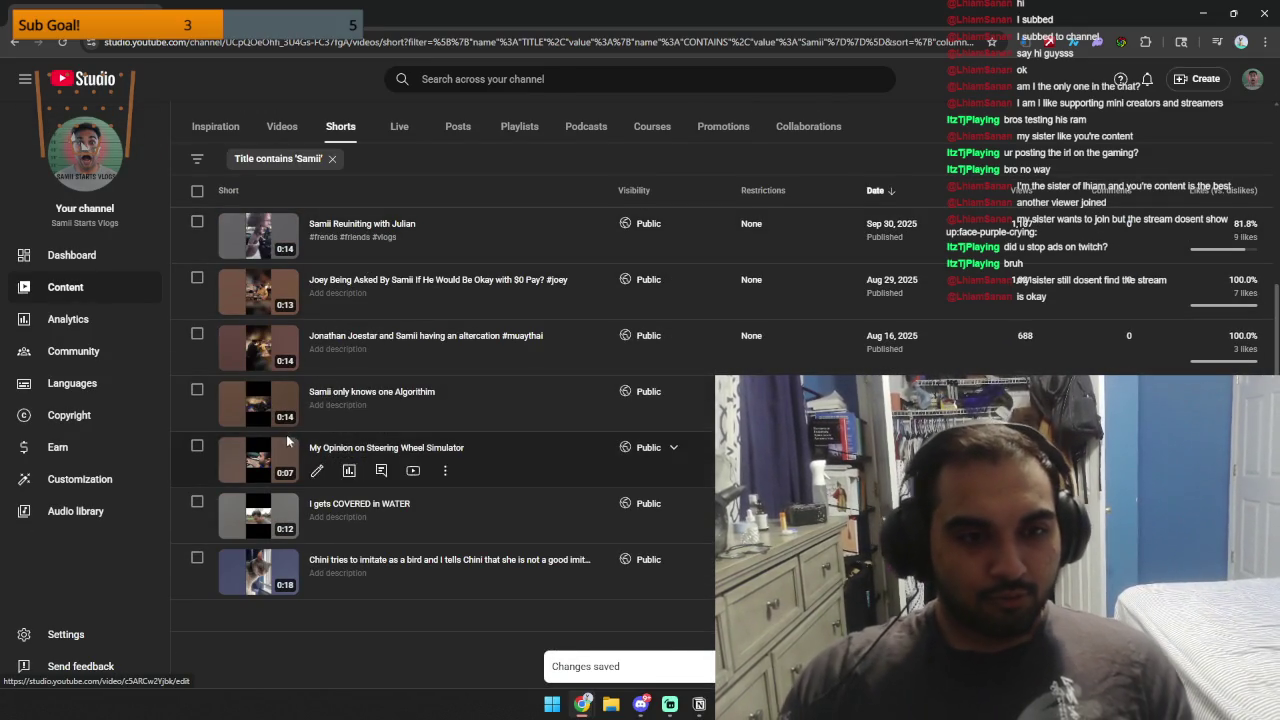
Rename the 'Samii only knows one Algorithim' Short to 'I only knows one Algorithim' and save.
{"action": "left_click", "coordinate": [316, 414]}
{"action": "double_click", "coordinate": [205, 173]}
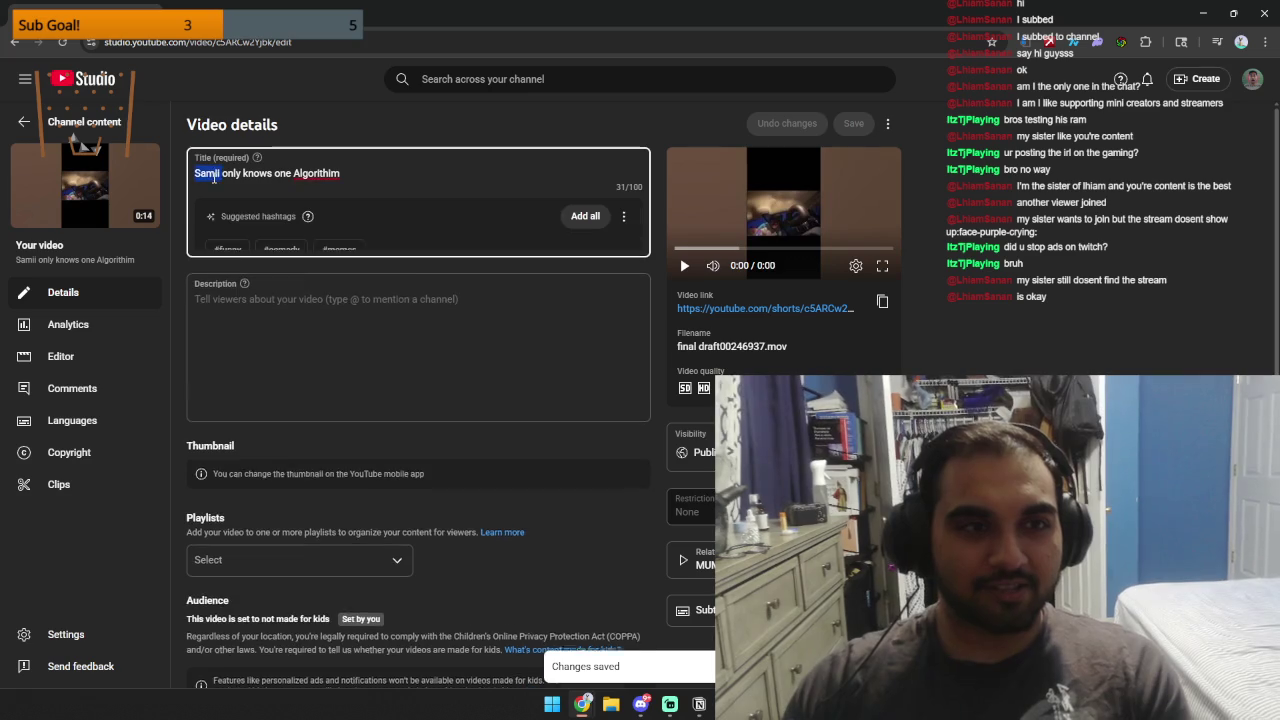
{"action": "type", "text": "I"}
{"action": "left_click", "coordinate": [853, 123]}
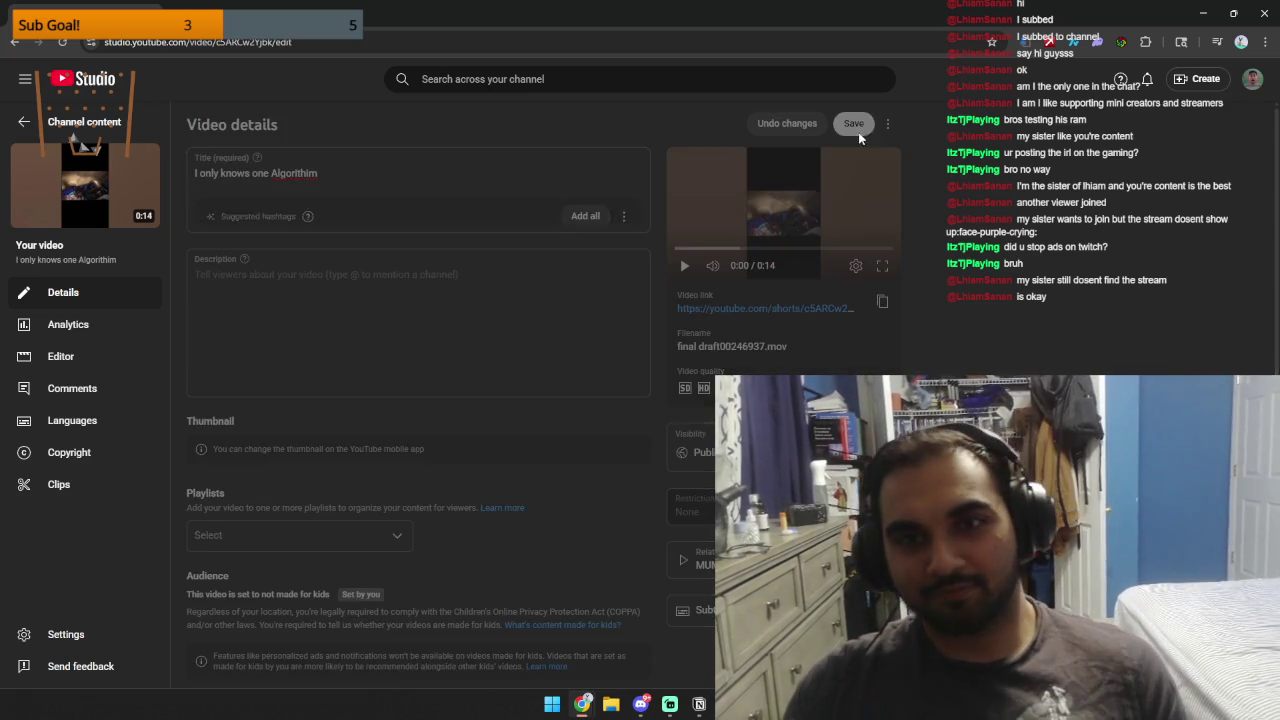
{"action": "left_click", "coordinate": [24, 121]}
Replace 'Samii' with 'I' in the Jonathan Joestar altercation Short's title and save it.
{"action": "scroll", "coordinate": [345, 315], "scroll_direction": "down", "scroll_amount": 3}
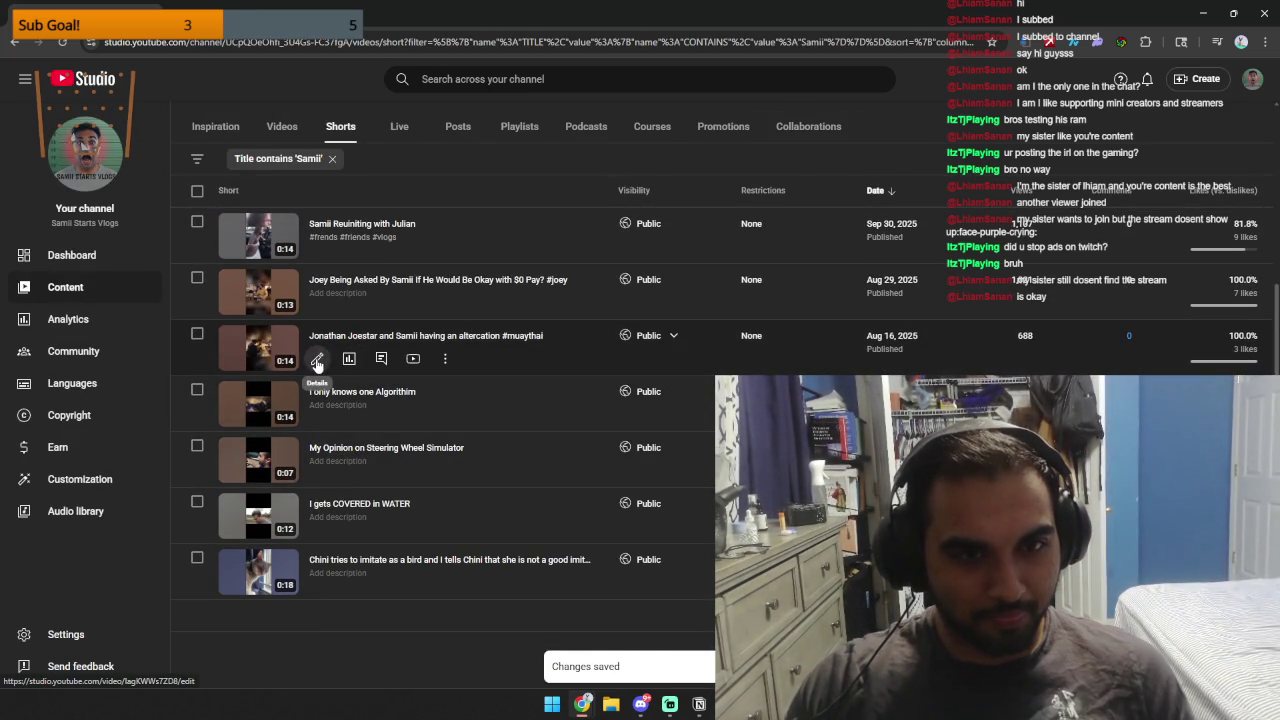
{"action": "left_click", "coordinate": [317, 360]}
{"action": "double_click", "coordinate": [306, 174]}
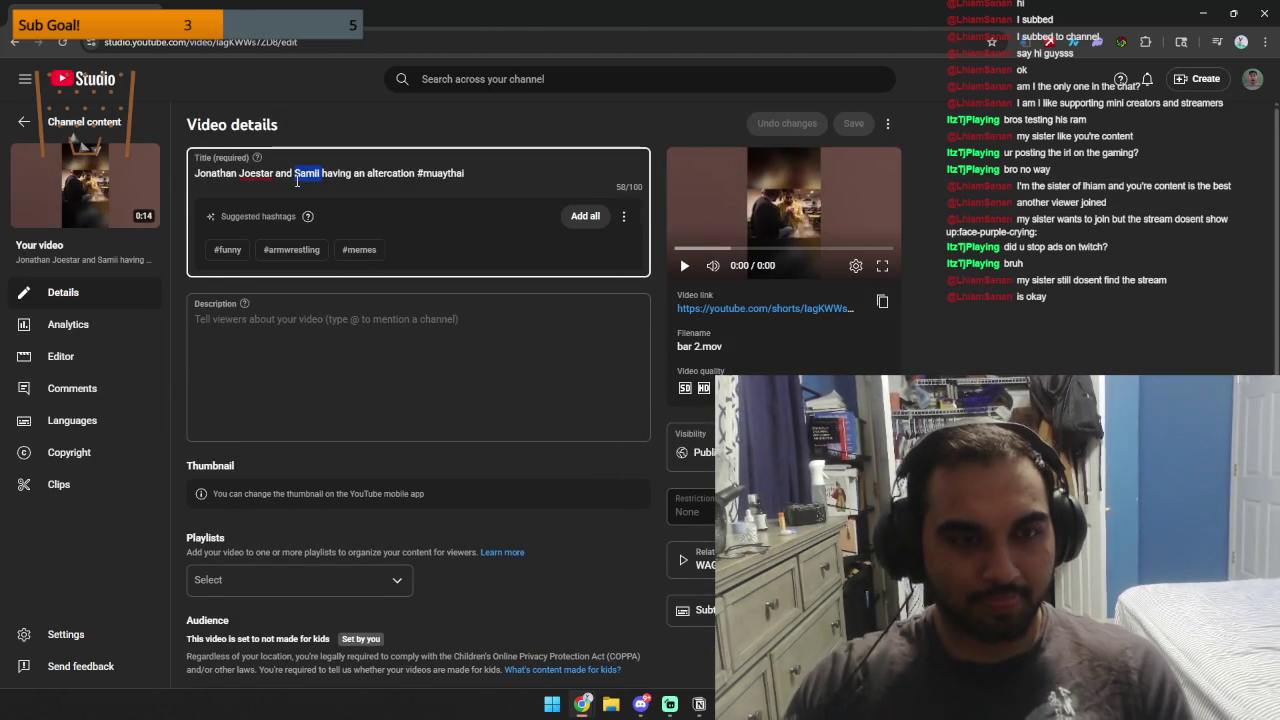
{"action": "key", "text": "BackSpace"}
{"action": "type", "text": "I"}
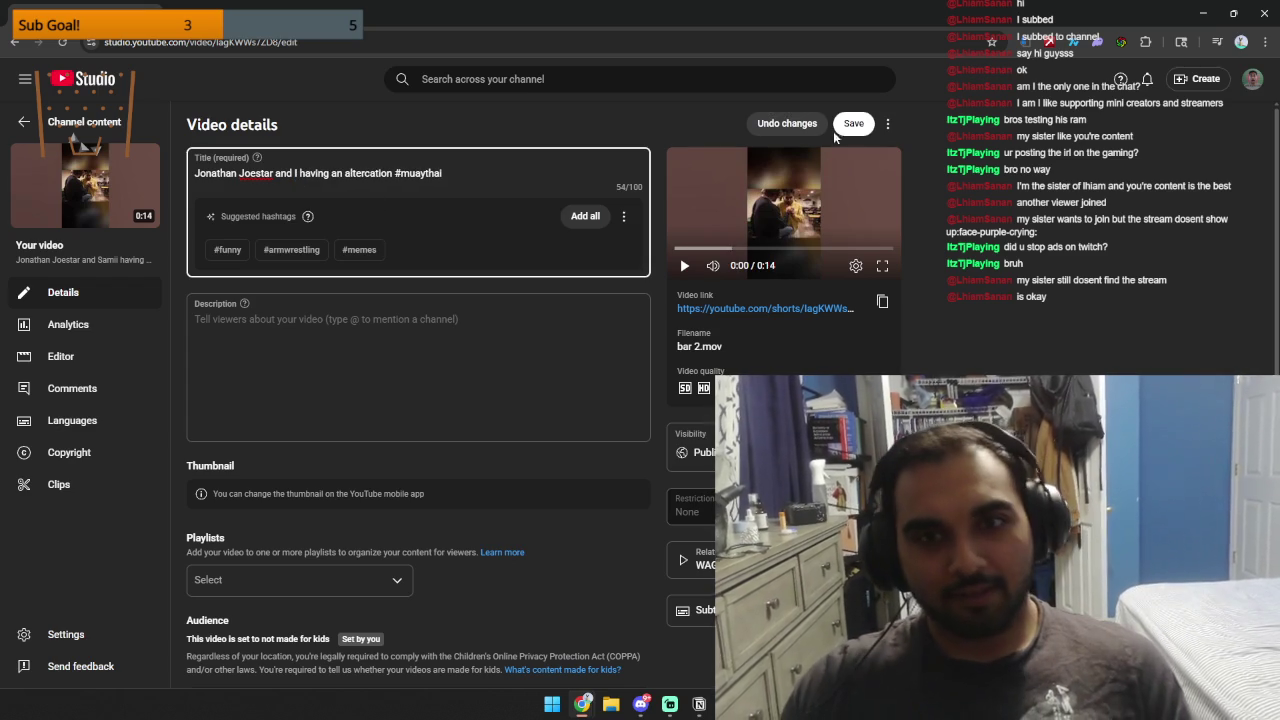
{"action": "left_click", "coordinate": [853, 123]}
{"action": "left_click", "coordinate": [44, 130]}
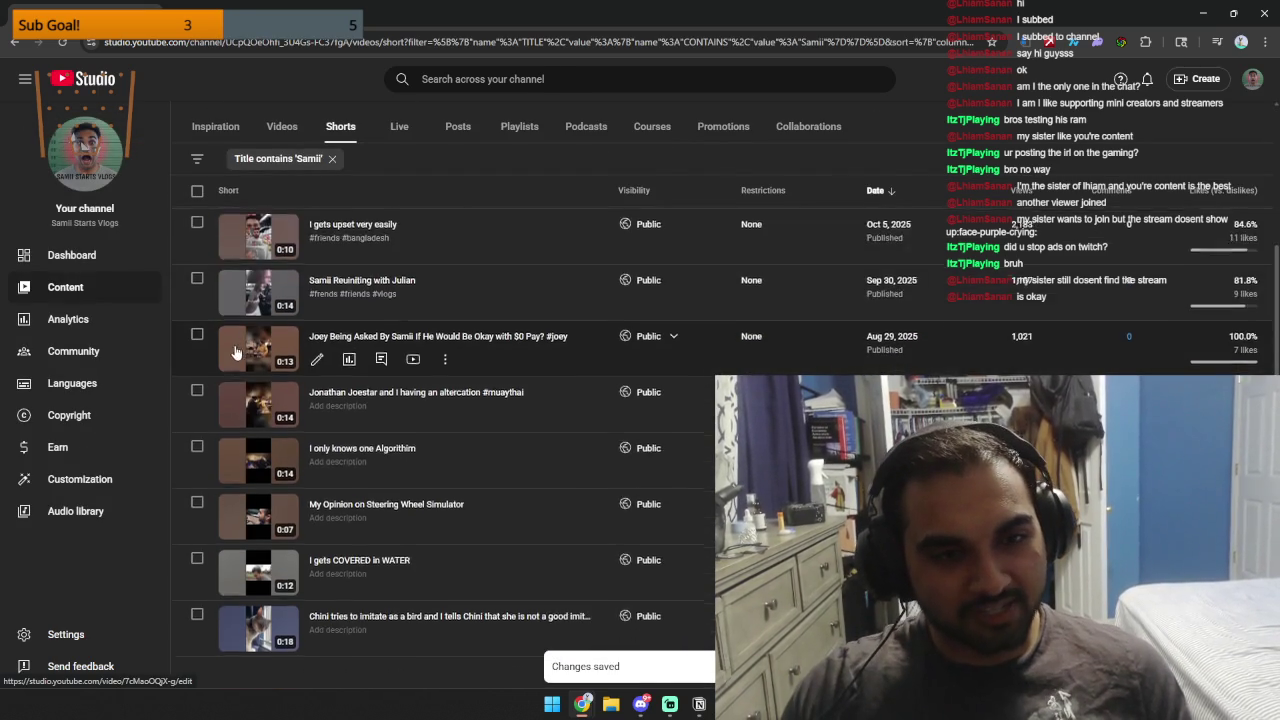
Change 'Samii' to 'Me' in the Joey Short's title so it reads 'By Me', then save.
{"action": "left_click", "coordinate": [316, 305]}
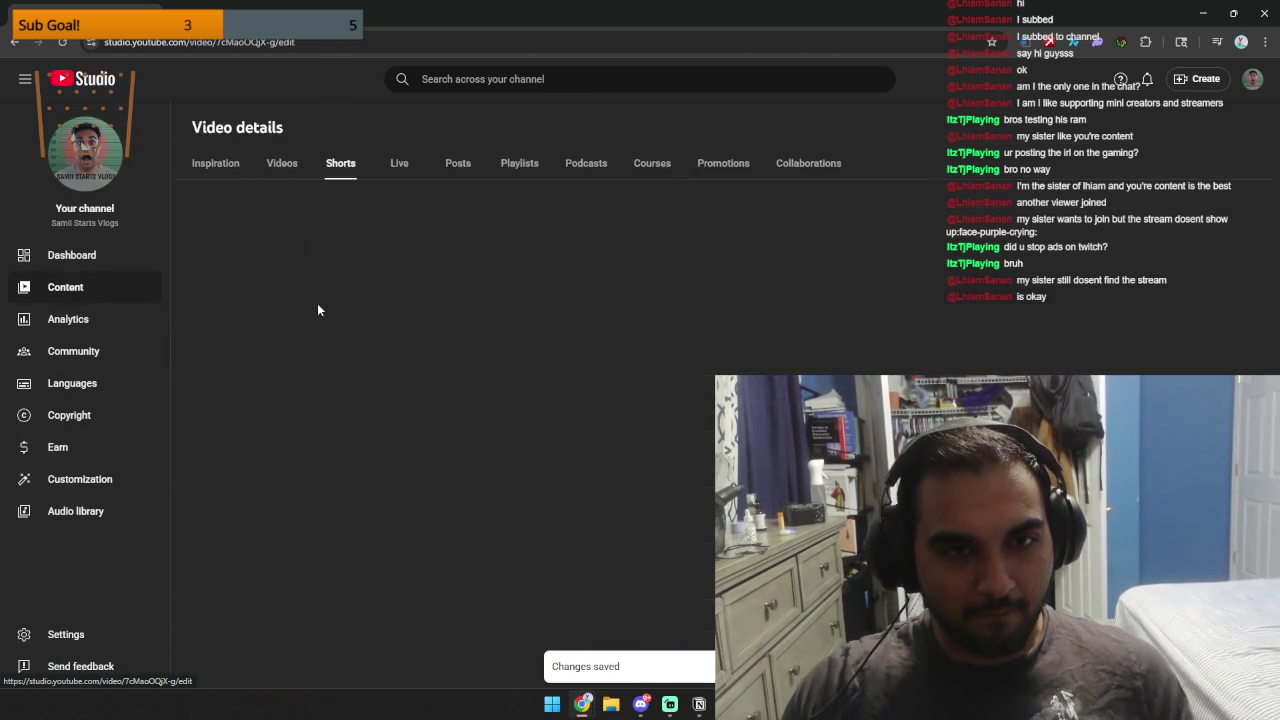
{"action": "double_click", "coordinate": [302, 173]}
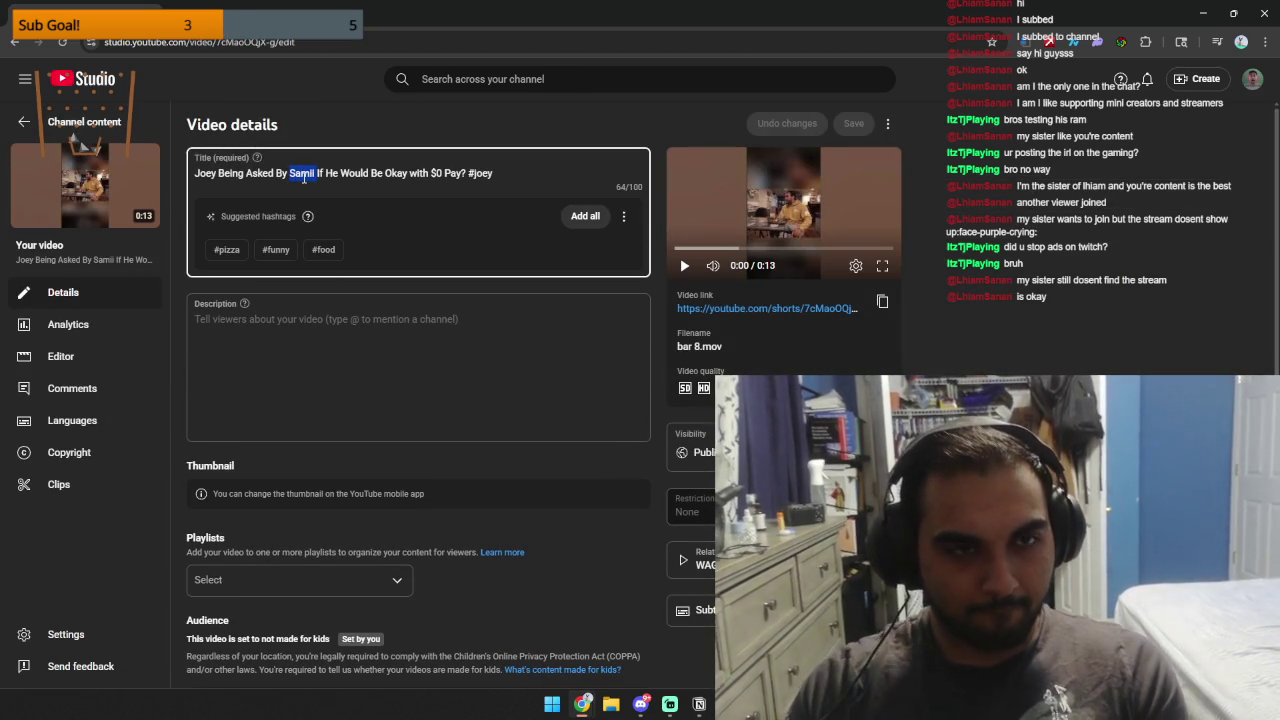
{"action": "type", "text": "Me"}
{"action": "left_click", "coordinate": [853, 123]}
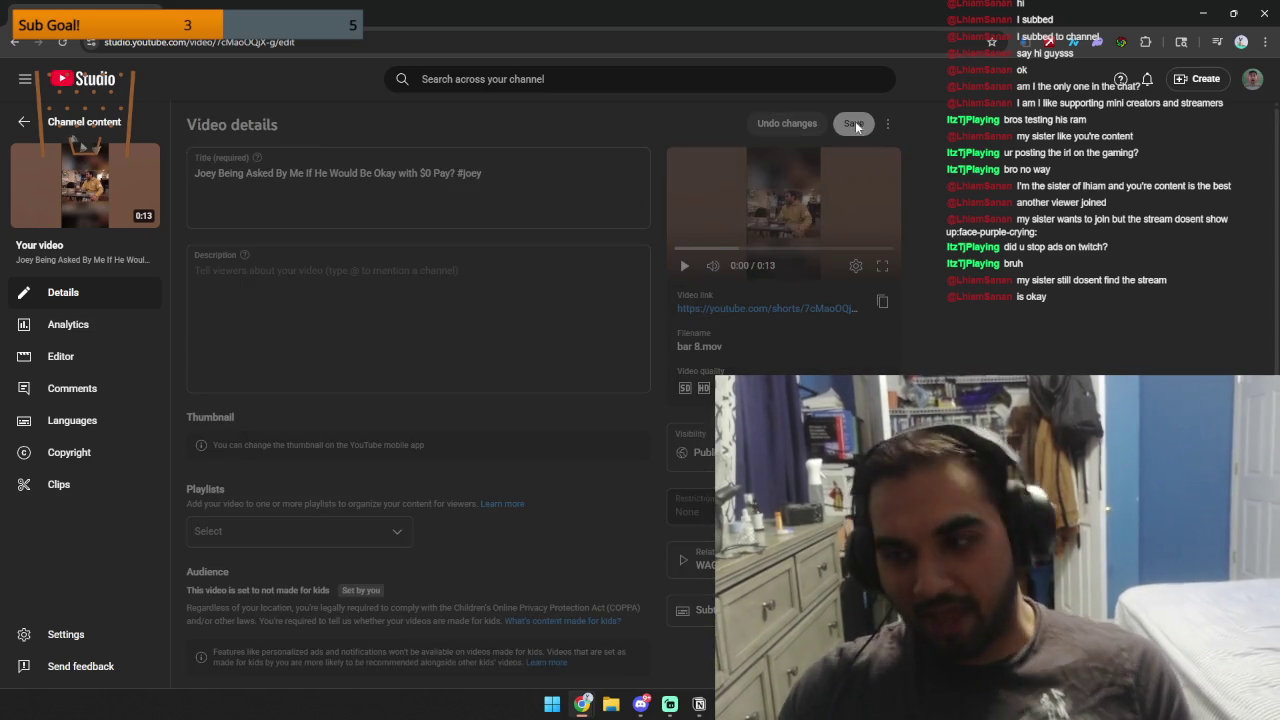
{"action": "left_click", "coordinate": [24, 122]}
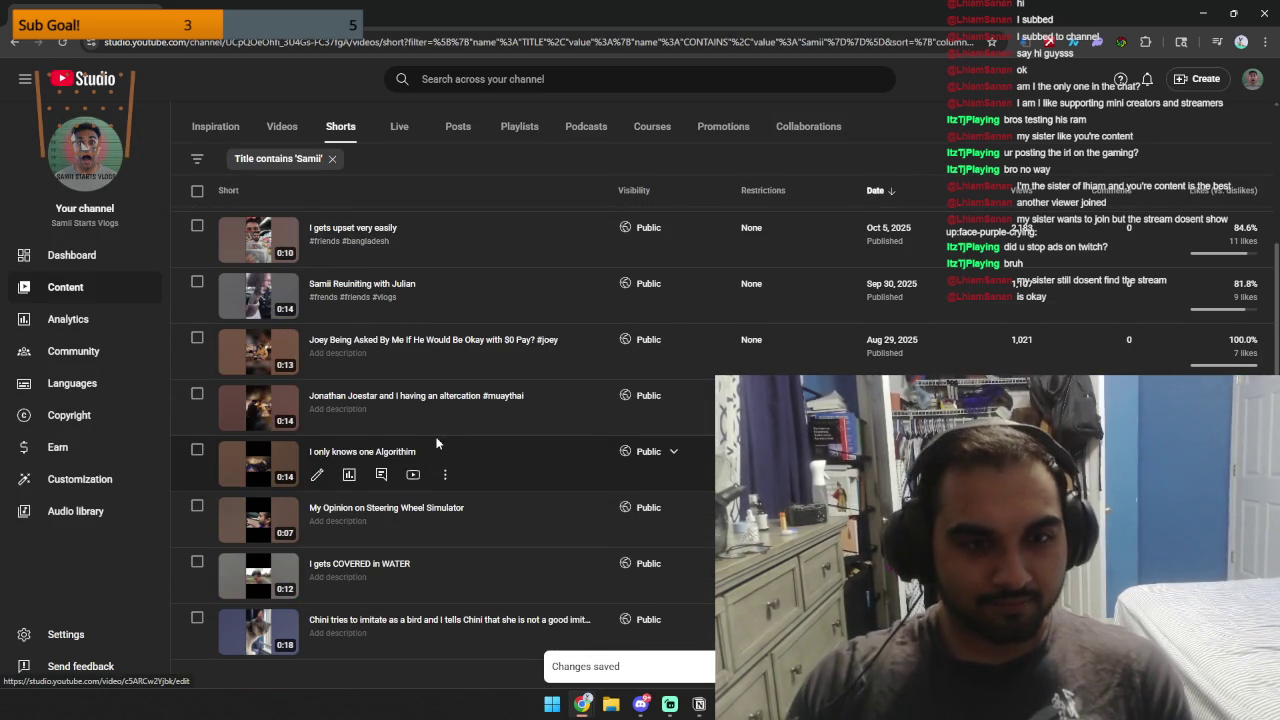
Retitle the Julian Short to 'Me Reuniting with Julian' and save it.
{"action": "left_click", "coordinate": [322, 340]}
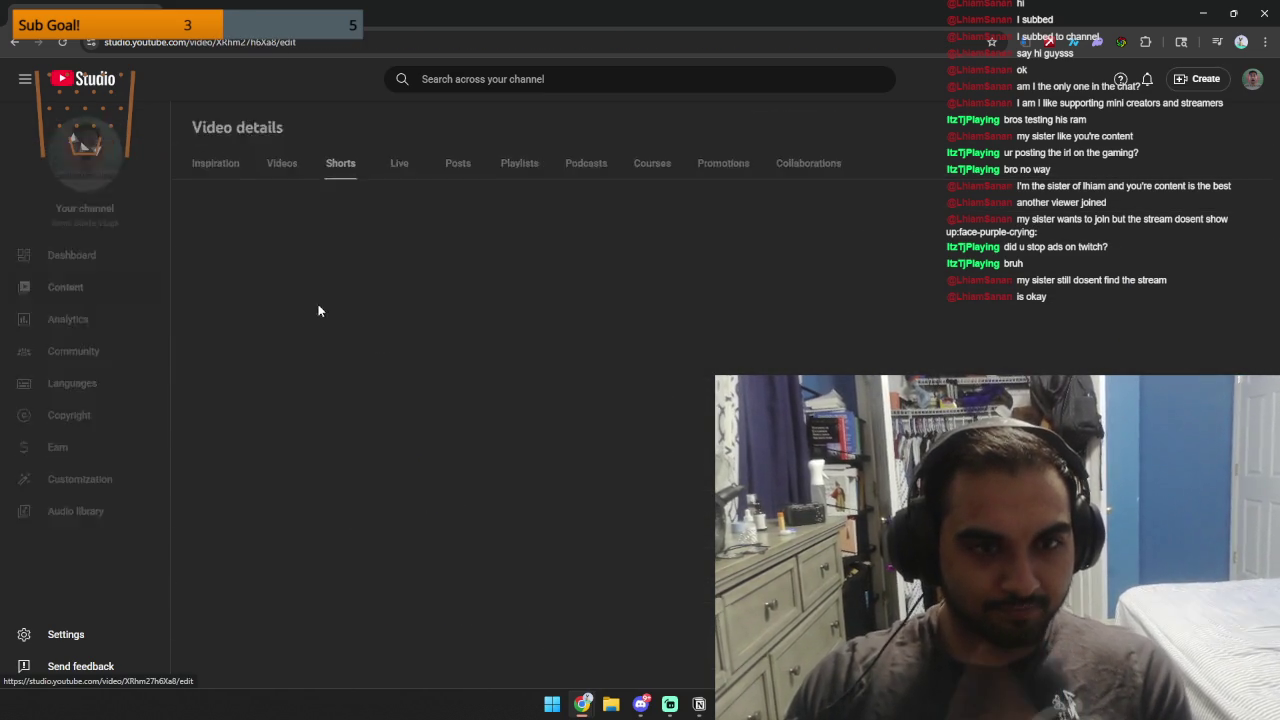
{"action": "left_click", "coordinate": [196, 173]}
{"action": "left_click_drag", "start_coordinate": [196, 173], "coordinate": [209, 173]}
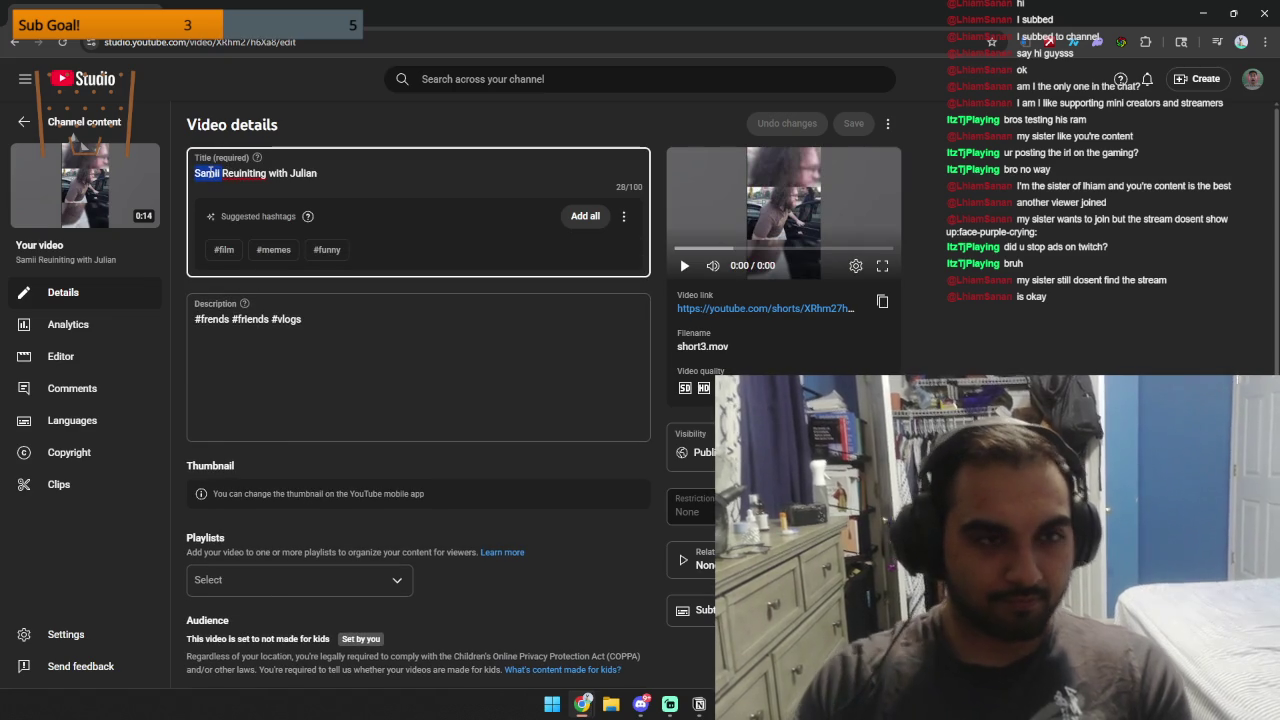
{"action": "type", "text": "Me"}
{"action": "left_click", "coordinate": [853, 124]}
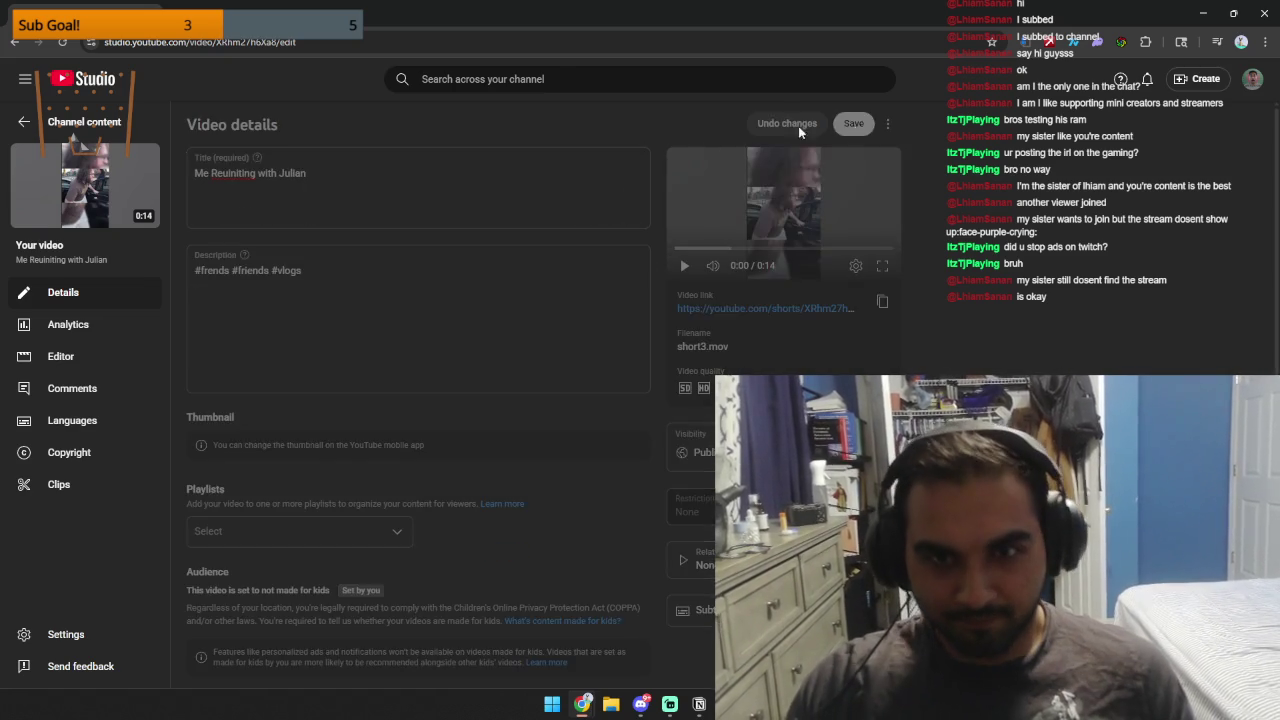
{"action": "left_click", "coordinate": [24, 122]}
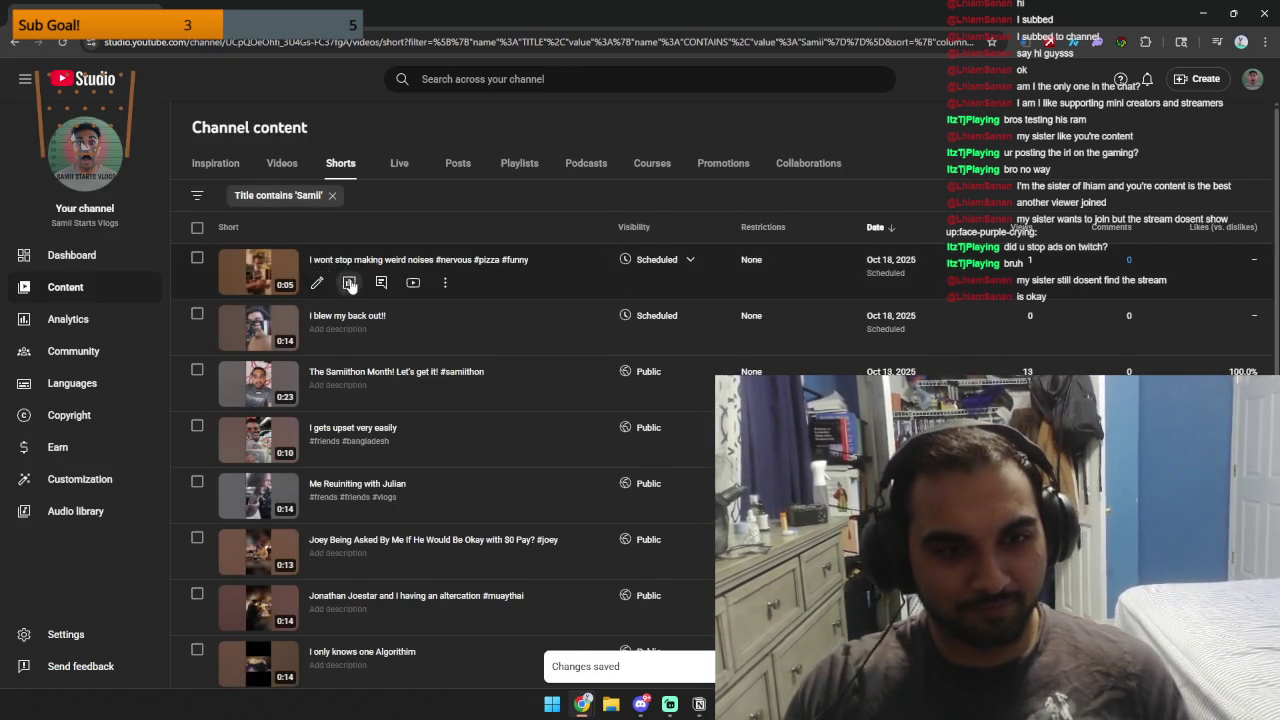
{"action": "scroll", "coordinate": [383, 331], "scroll_direction": "down", "scroll_amount": 5}
{"action": "scroll", "coordinate": [440, 363], "scroll_direction": "up", "scroll_amount": 2}
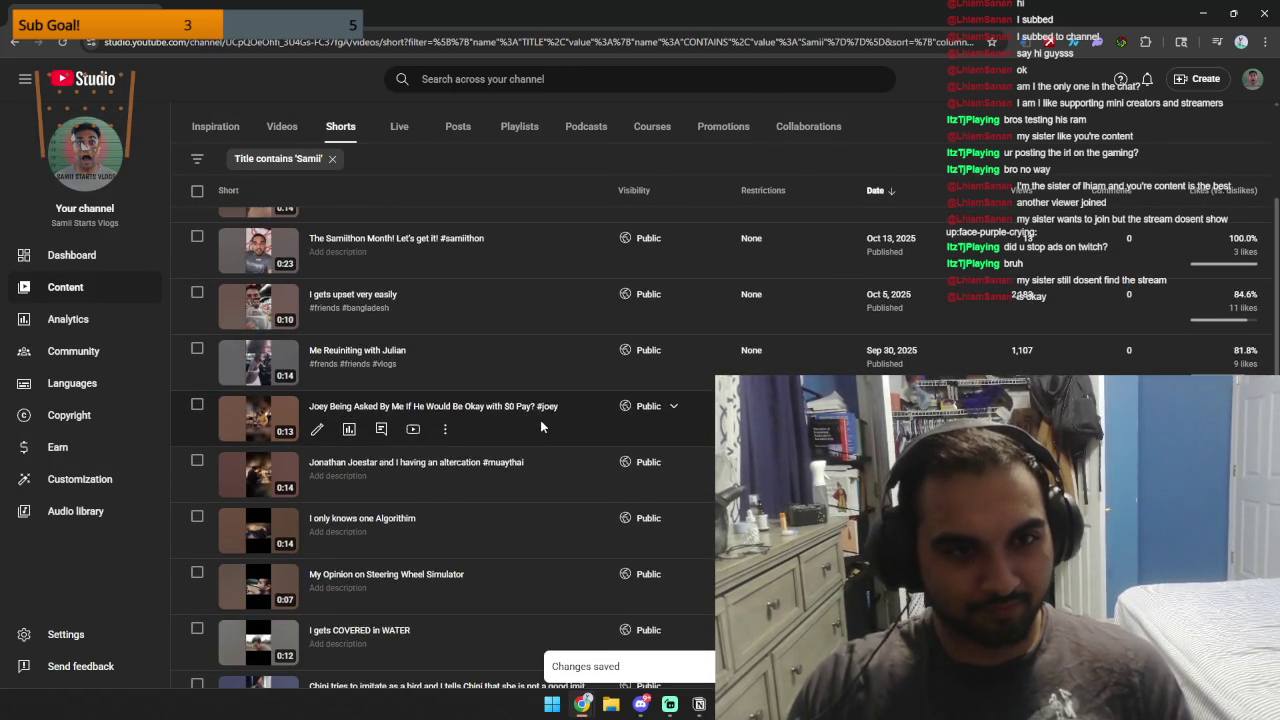
{"action": "scroll", "coordinate": [520, 420], "scroll_direction": "up", "scroll_amount": 1}
{"action": "scroll", "coordinate": [345, 380], "scroll_direction": "up", "scroll_amount": 1}
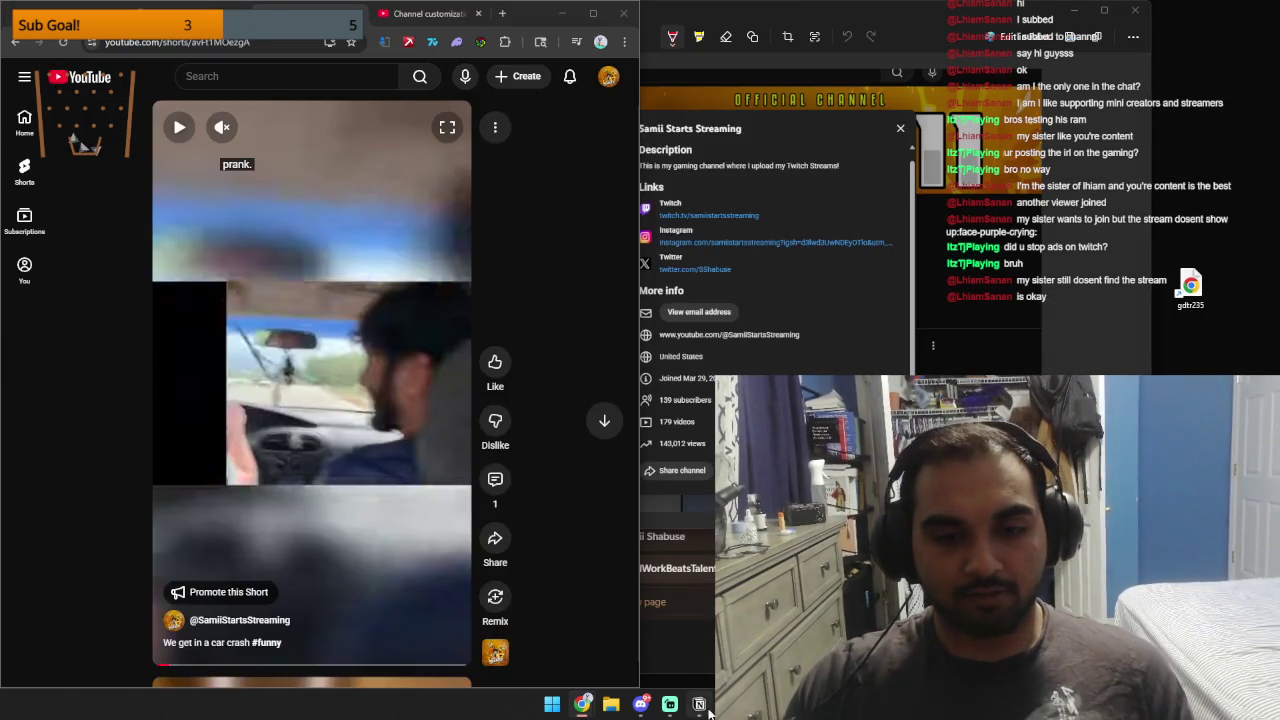
Bring the Notion To Do List window forward and maximize it.
{"action": "left_click", "coordinate": [699, 704]}
{"action": "left_click", "coordinate": [817, 114]}
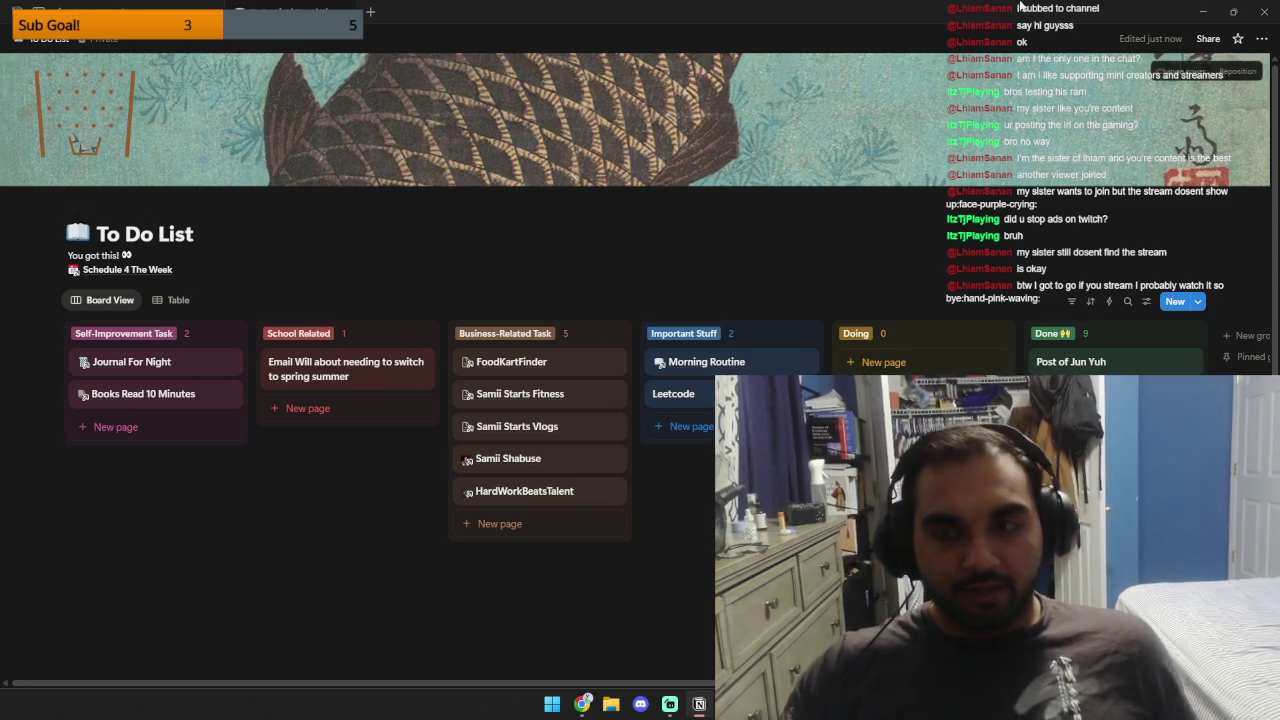
Switch back to Chrome and close the Short's tab to reveal the channel links.
{"action": "key", "text": "alt+Tab"}
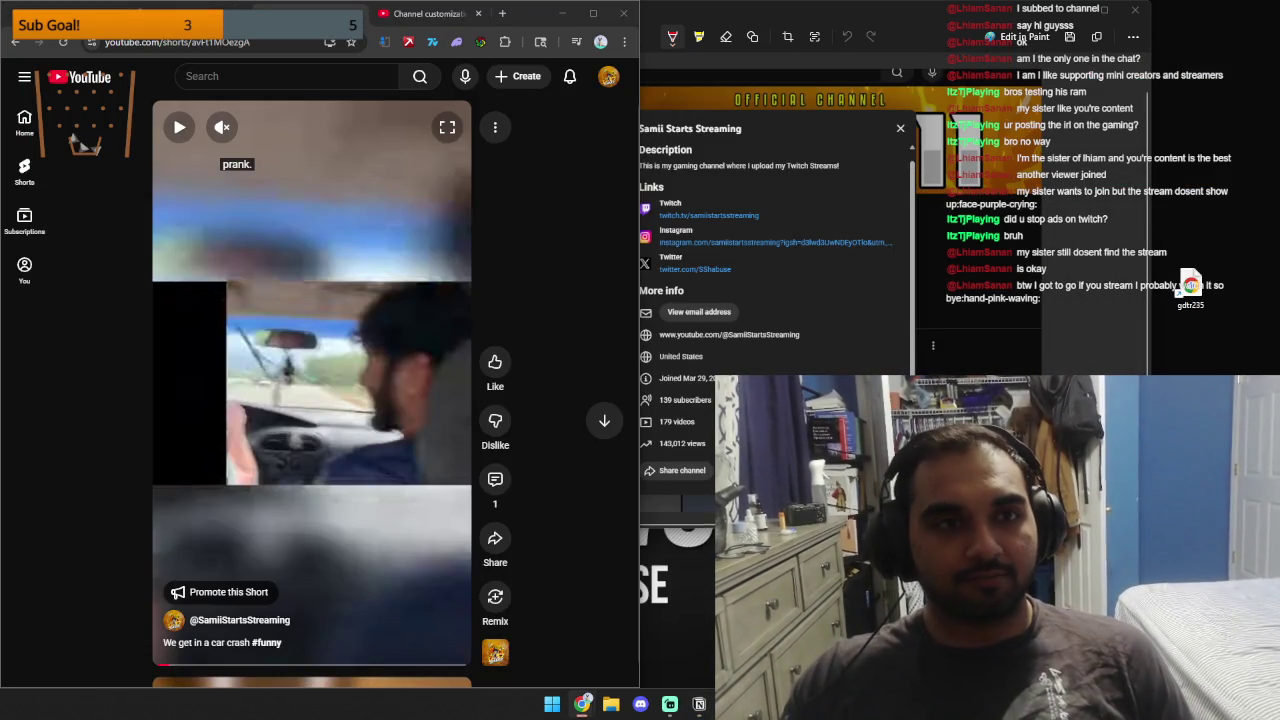
{"action": "key", "text": "ctrl+w"}
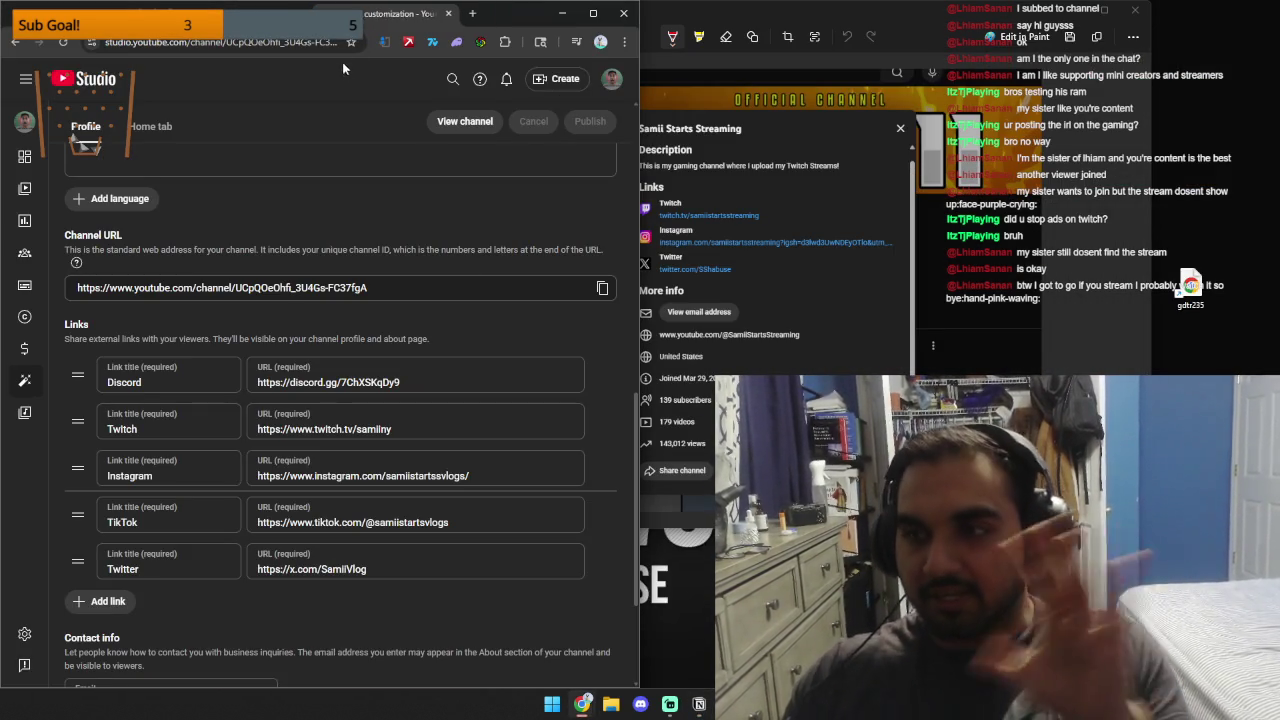